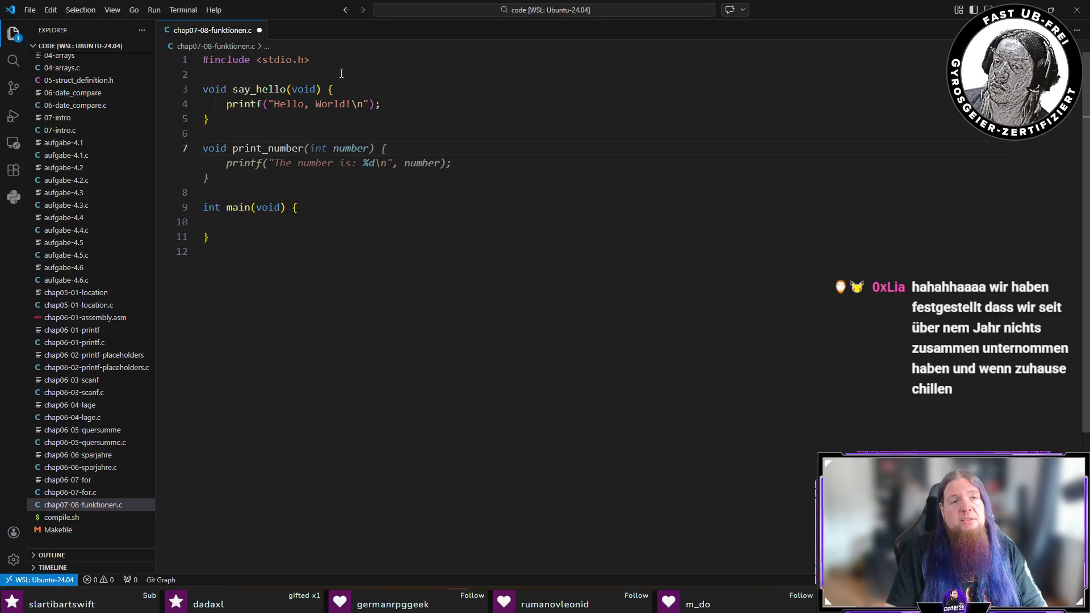
Fill in the print_number, add and main bodies from Copilot's suggestions
{"action": "key", "text": "Tab"}
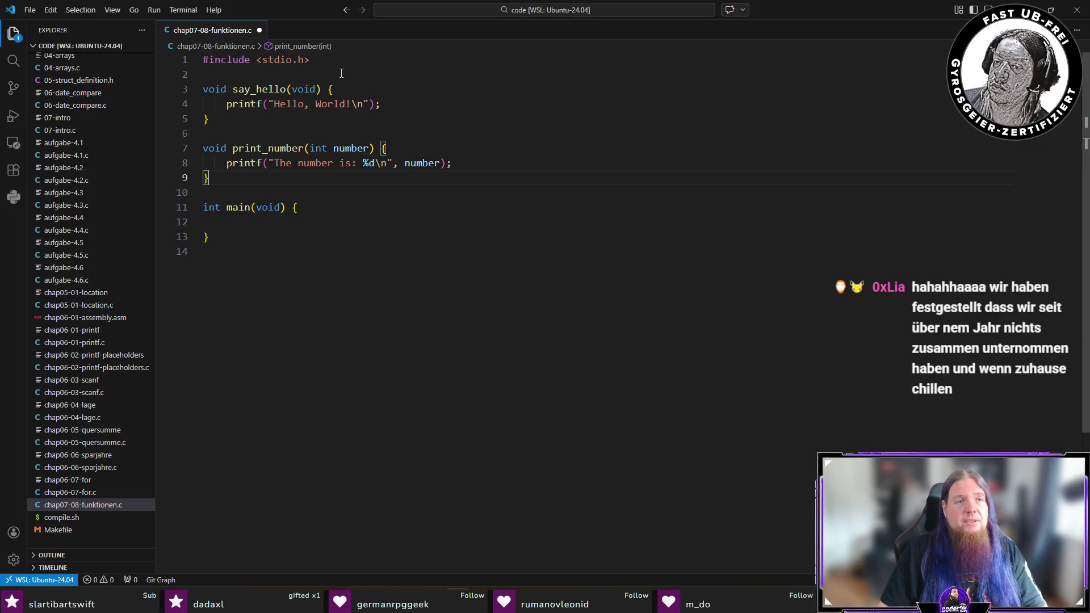
{"action": "key", "text": "Return"}
{"action": "key", "text": "Return"}
{"action": "type", "text": "void"}
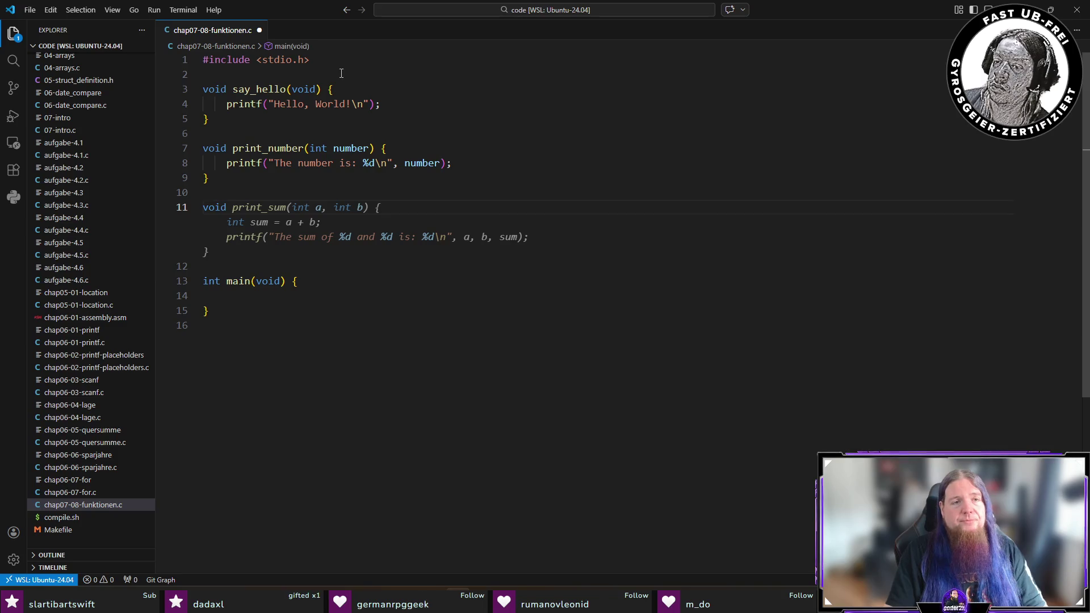
{"action": "key", "text": "BackSpace"}
{"action": "key", "text": "BackSpace"}
{"action": "key", "text": "BackSpace"}
{"action": "type", "text": "int add"}
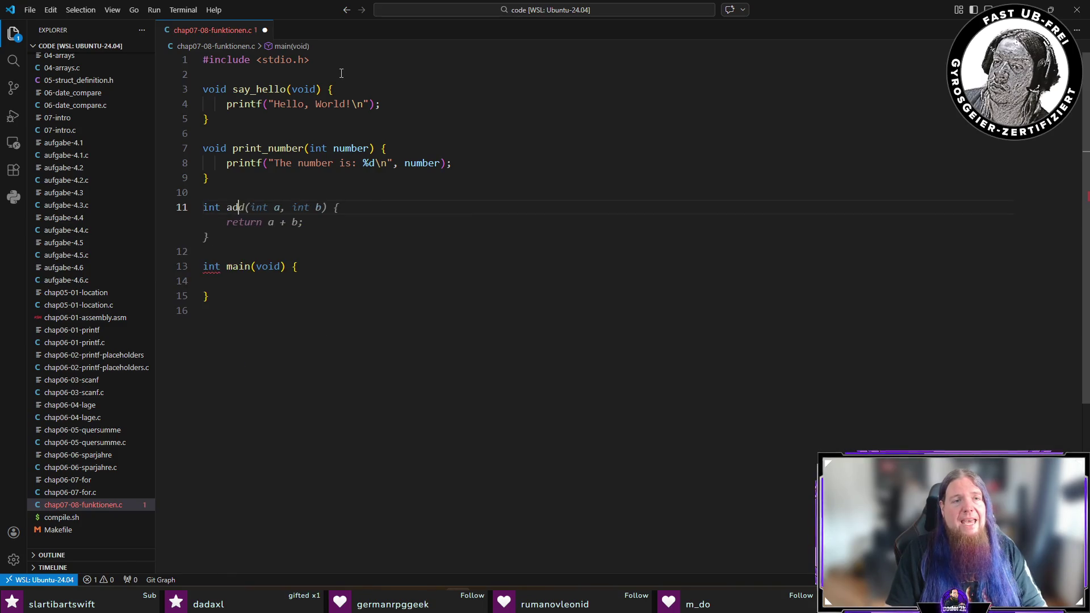
{"action": "key", "text": "Tab"}
{"action": "key", "text": "Down"}
{"action": "key", "text": "Down"}
{"action": "key", "text": "End"}
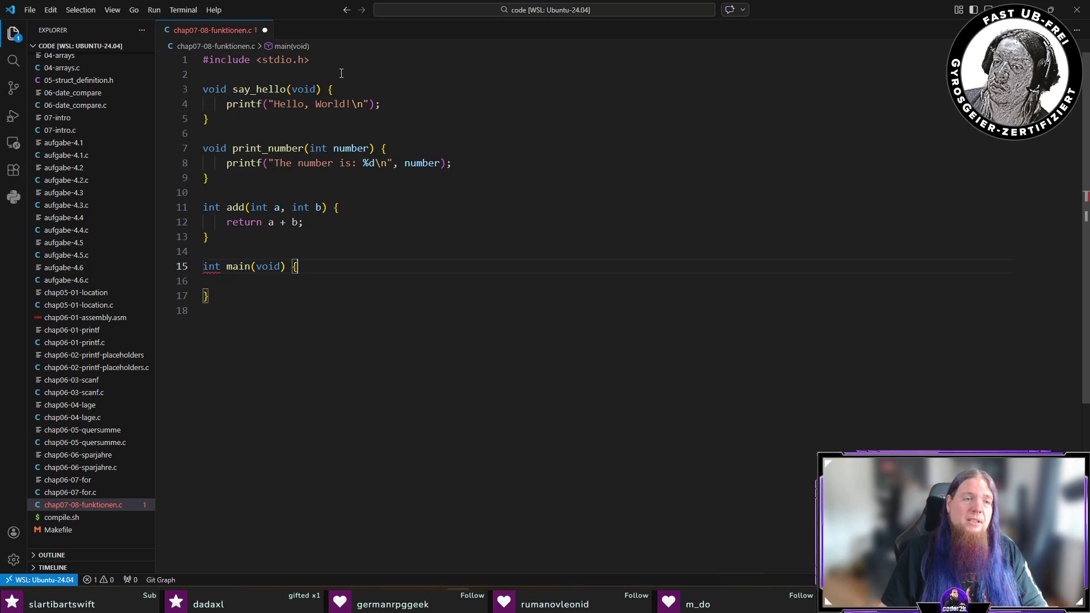
{"action": "key", "text": "Down"}
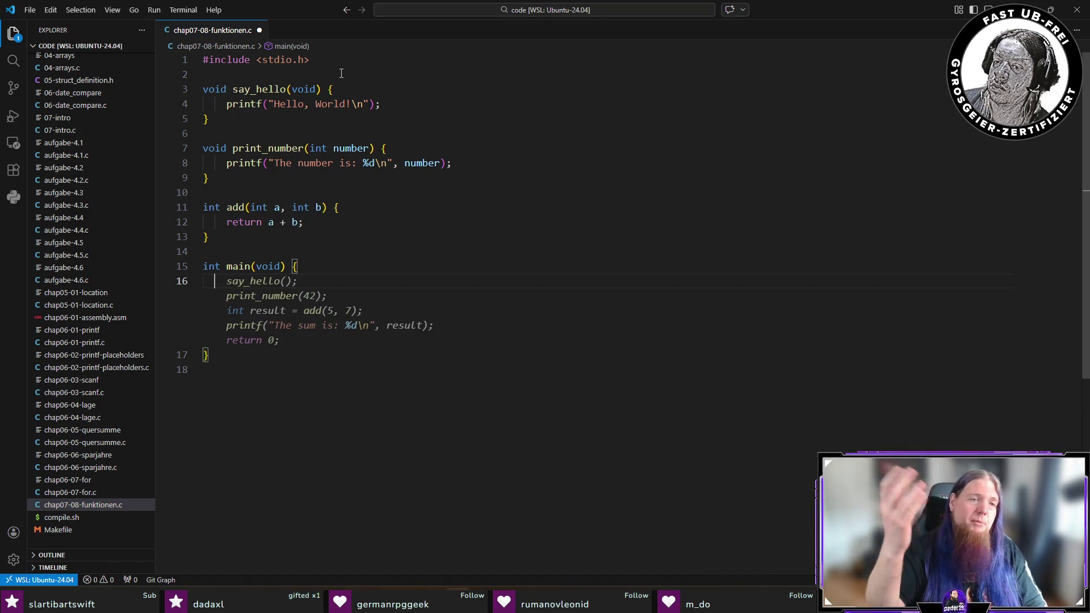
{"action": "key", "text": "Tab"}
Reformat the file, put all four opening braces back on their signature lines, and save
{"action": "key", "text": "shift+alt+f"}
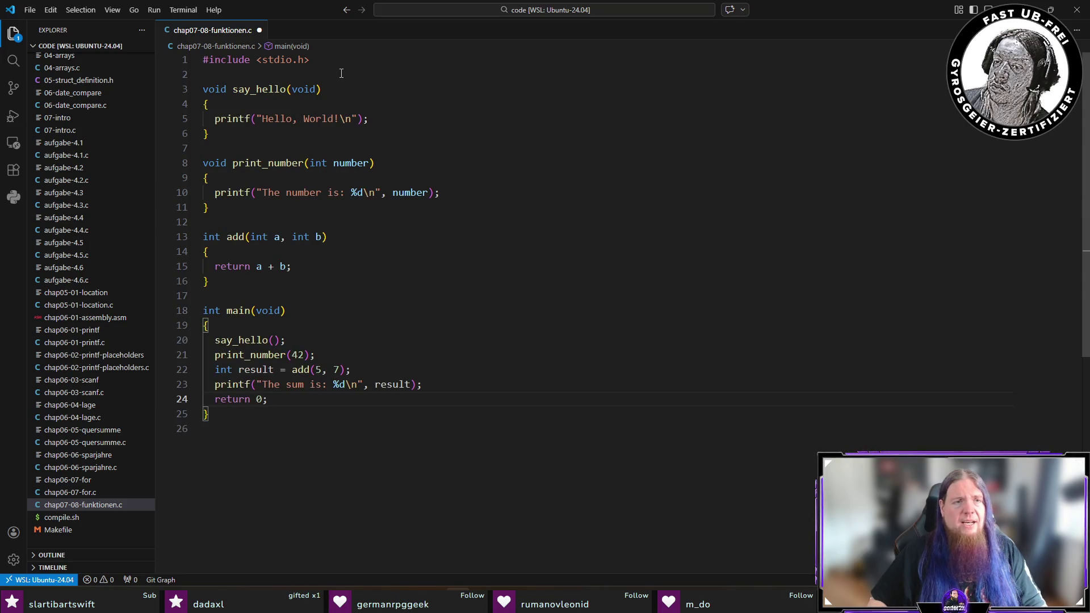
{"action": "left_click", "coordinate": [305, 103]}
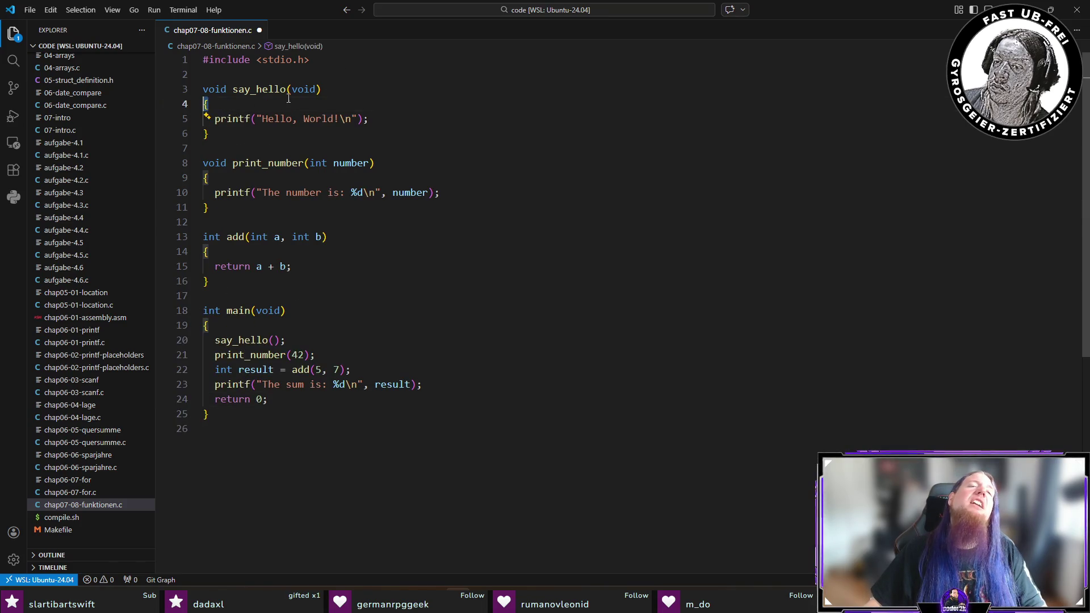
{"action": "key", "text": "BackSpace"}
{"action": "key", "text": "Down"}
{"action": "key", "text": "Down"}
{"action": "key", "text": "Down"}
{"action": "key", "text": "BackSpace"}
{"action": "key", "text": "Down"}
{"action": "key", "text": "Down"}
{"action": "key", "text": "Down"}
{"action": "key", "text": "BackSpace"}
{"action": "key", "text": "Down"}
{"action": "key", "text": "Down"}
{"action": "key", "text": "Down"}
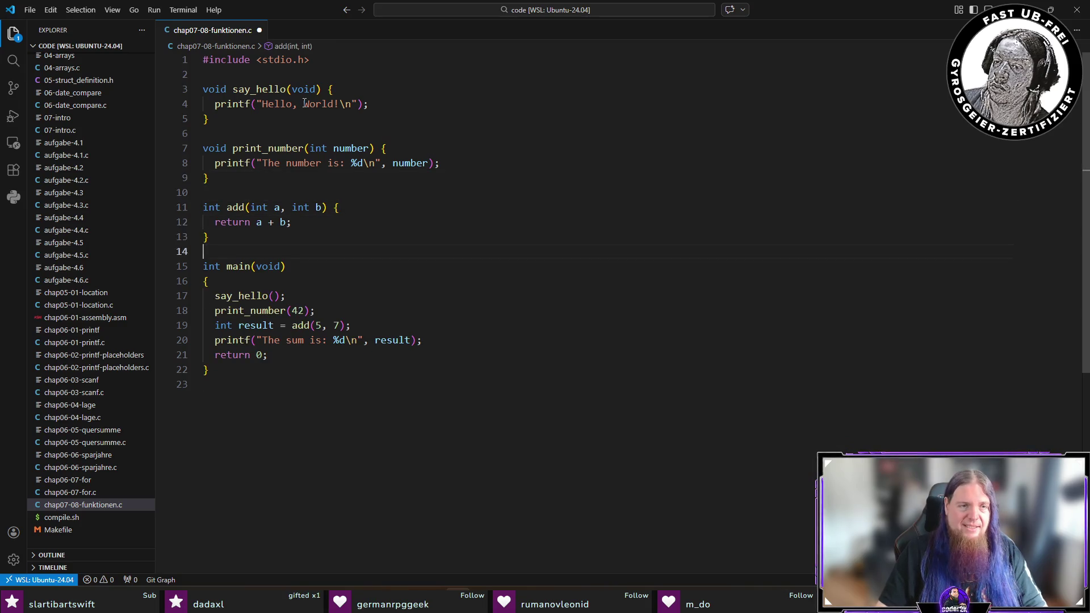
{"action": "key", "text": "BackSpace"}
{"action": "key", "text": "ctrl+s"}
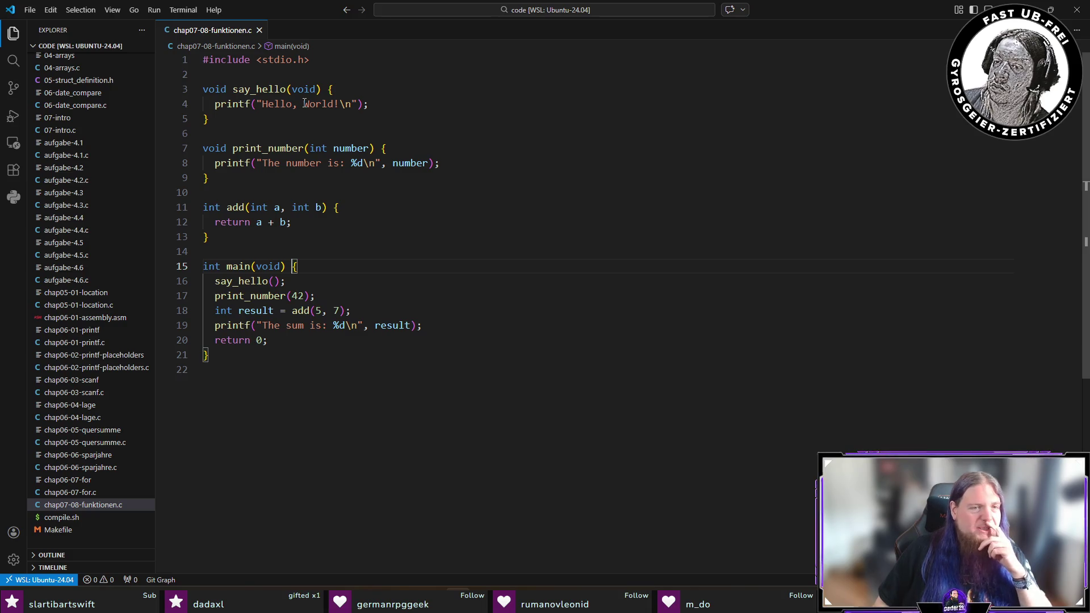
Delete return 0 and replace main's result and sum lines with print_number(add(20, 22));
{"action": "left_click", "coordinate": [305, 343]}
{"action": "key", "text": "ctrl+shift+k"}
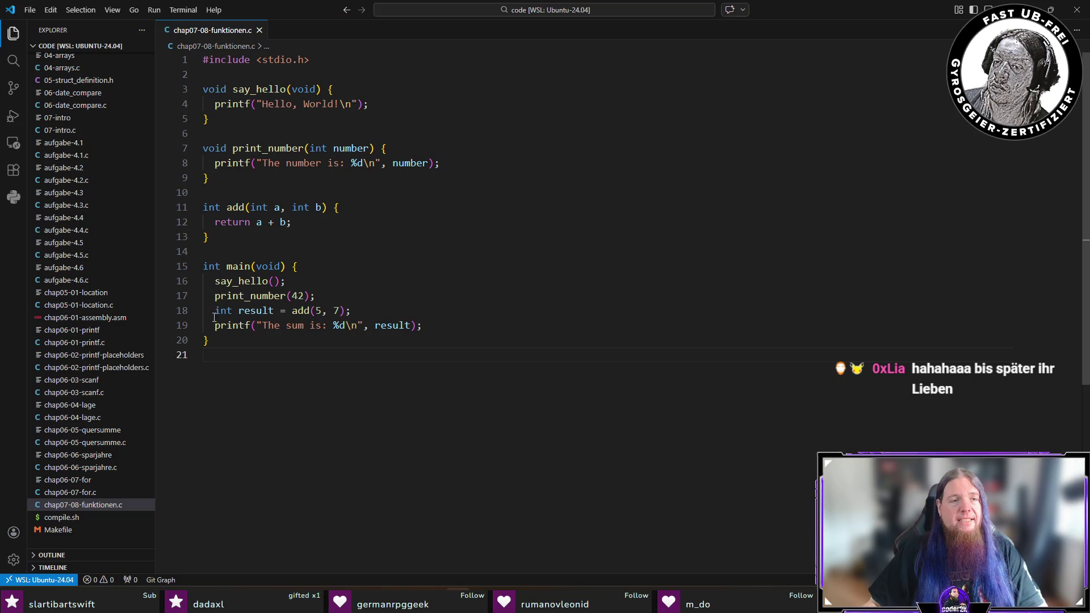
{"action": "mouse_move", "coordinate": [216, 310]}
{"action": "left_mouse_down"}
{"action": "mouse_move", "coordinate": [504, 315]}
{"action": "mouse_move", "coordinate": [518, 327]}
{"action": "left_mouse_up"}
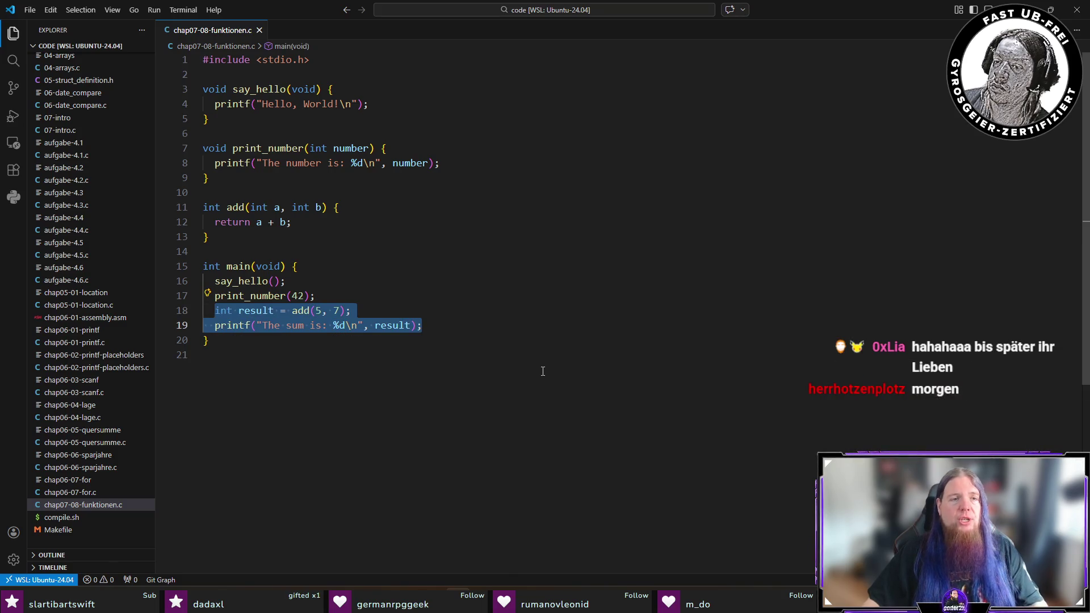
{"action": "type", "text": "print_number"}
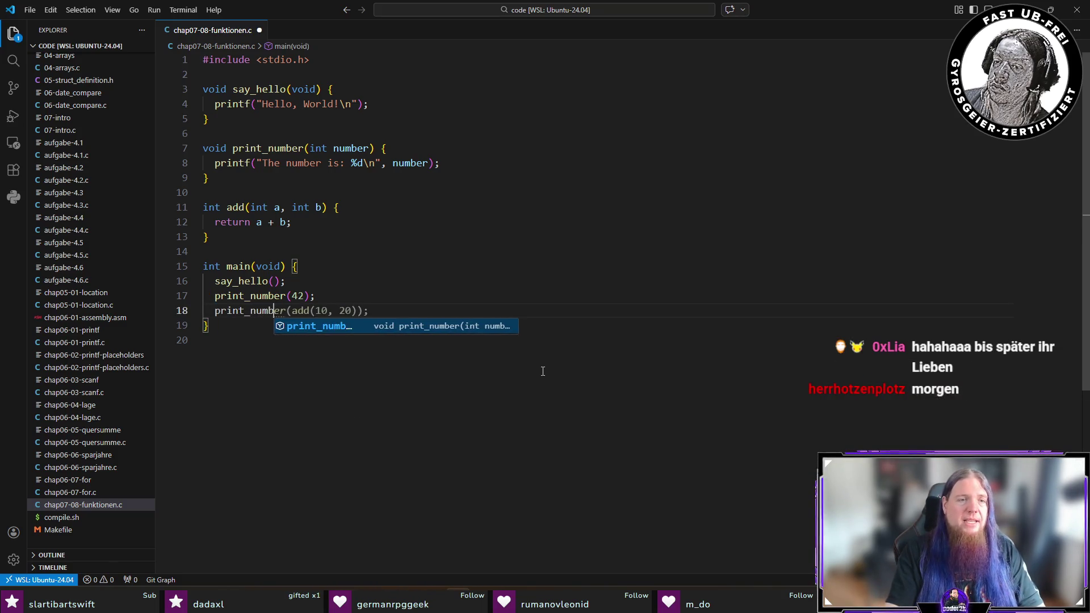
{"action": "key", "text": "Tab"}
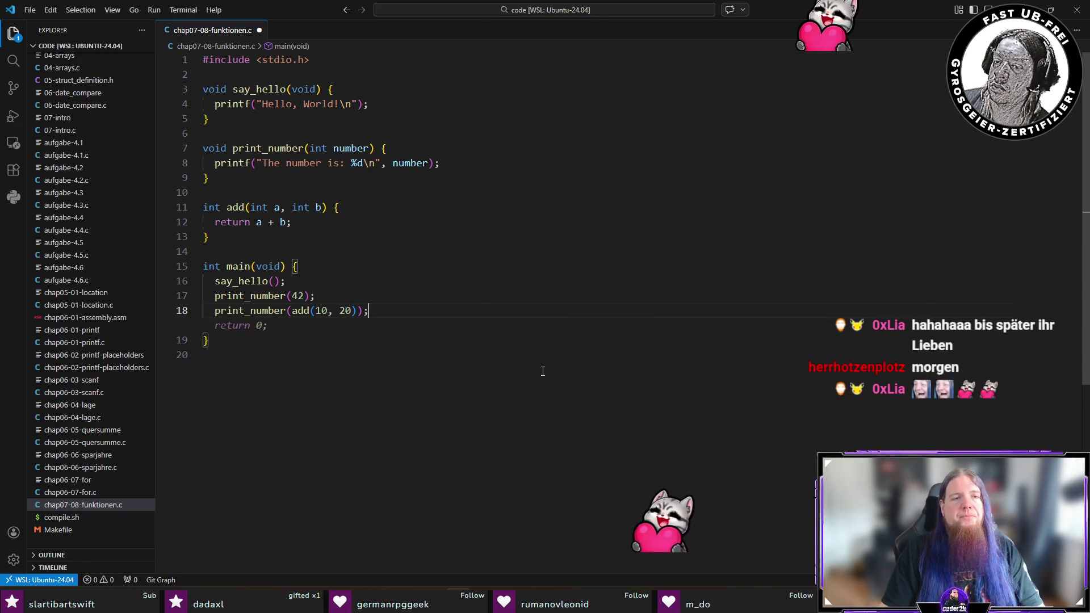
{"action": "key", "text": "Left"}
{"action": "key", "text": "Left"}
{"action": "key", "text": "Left"}
{"action": "key", "text": "Left"}
{"action": "key", "text": "BackSpace"}
{"action": "key", "text": "BackSpace"}
{"action": "type", "text": "20"}
{"action": "key", "text": "Right"}
{"action": "key", "text": "Right"}
{"action": "key", "text": "Right"}
{"action": "key", "text": "BackSpace"}
{"action": "type", "text": "2"}
{"action": "key", "text": "End"}
Run ./compile.sh in the terminal to build the program
{"action": "key", "text": "ctrl+grave"}
{"action": "type", "text": "./compile.sh"}
{"action": "key", "text": "Return"}
{"action": "type", "text": "./chap"}
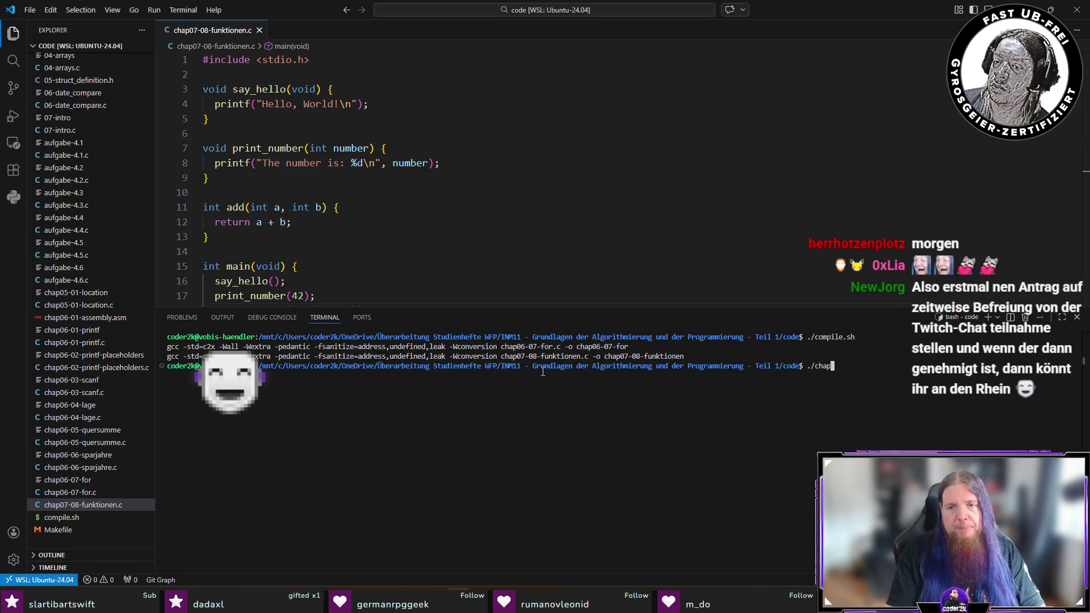
{"action": "type", "text": "0"}
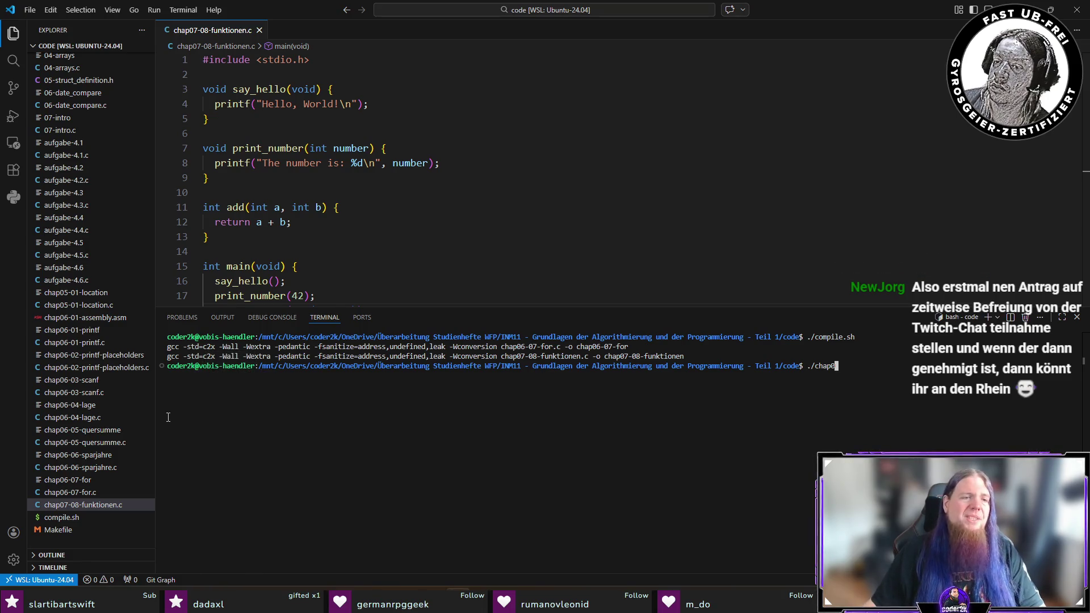
Rename chap07-08-funktionen.c to chap06-08-funktionen.c
{"action": "left_click", "coordinate": [96, 505]}
{"action": "key", "text": "F2"}
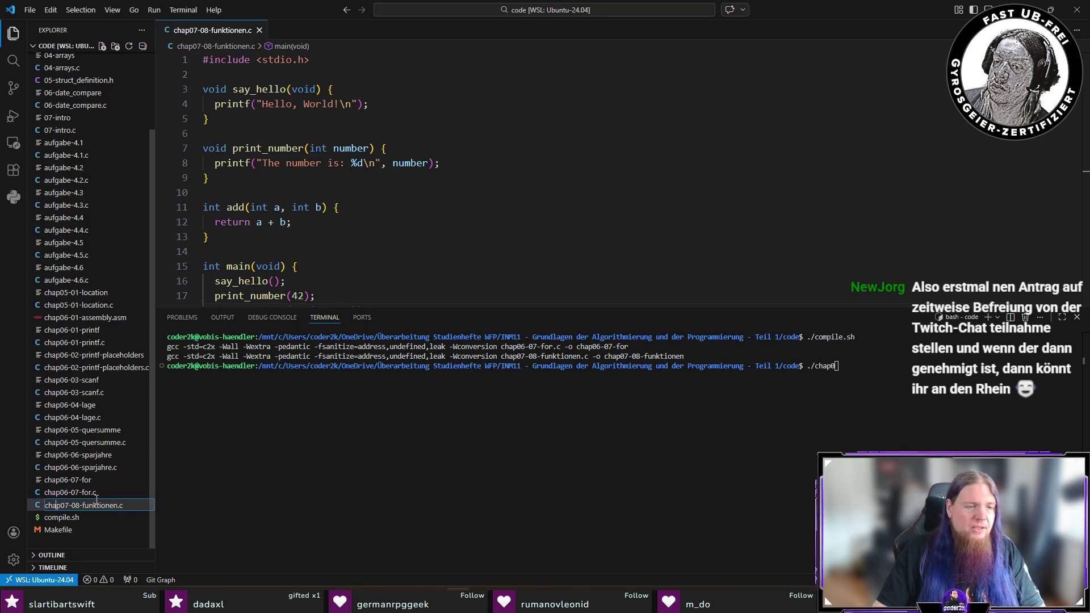
{"action": "key", "text": "Delete"}
{"action": "type", "text": "6"}
{"action": "key", "text": "Return"}
Delete the old chap07-08-funktionen executable with rm
{"action": "left_click", "coordinate": [341, 480]}
{"action": "key", "text": "ctrl+j"}
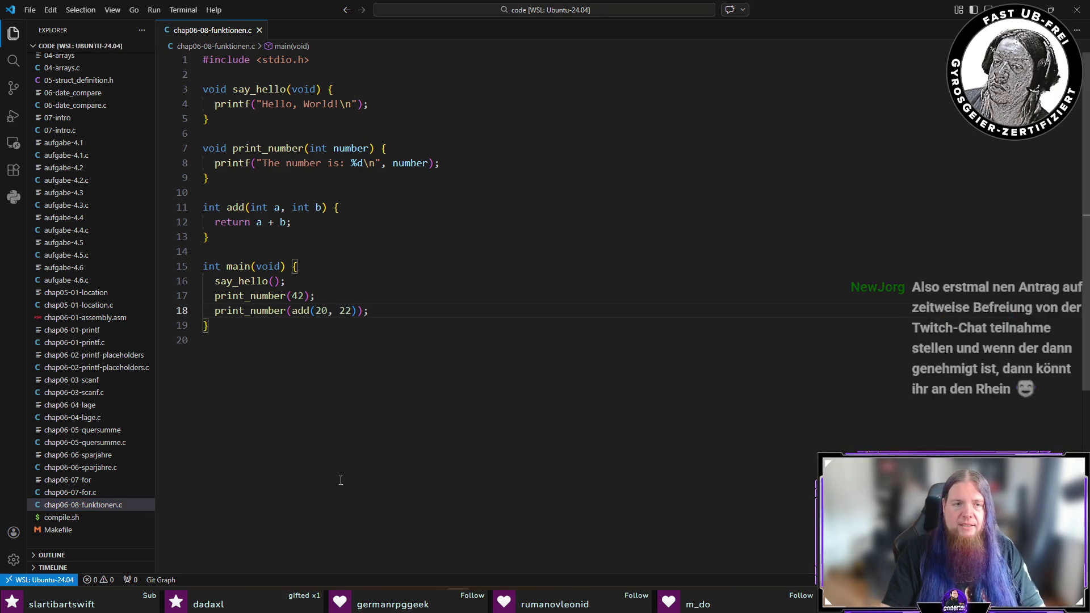
{"action": "key", "text": "ctrl+j"}
{"action": "key", "text": "BackSpace"}
{"action": "key", "text": "BackSpace"}
{"action": "key", "text": "BackSpace"}
{"action": "key", "text": "BackSpace"}
{"action": "key", "text": "BackSpace"}
{"action": "key", "text": "BackSpace"}
{"action": "type", "text": "rm "}
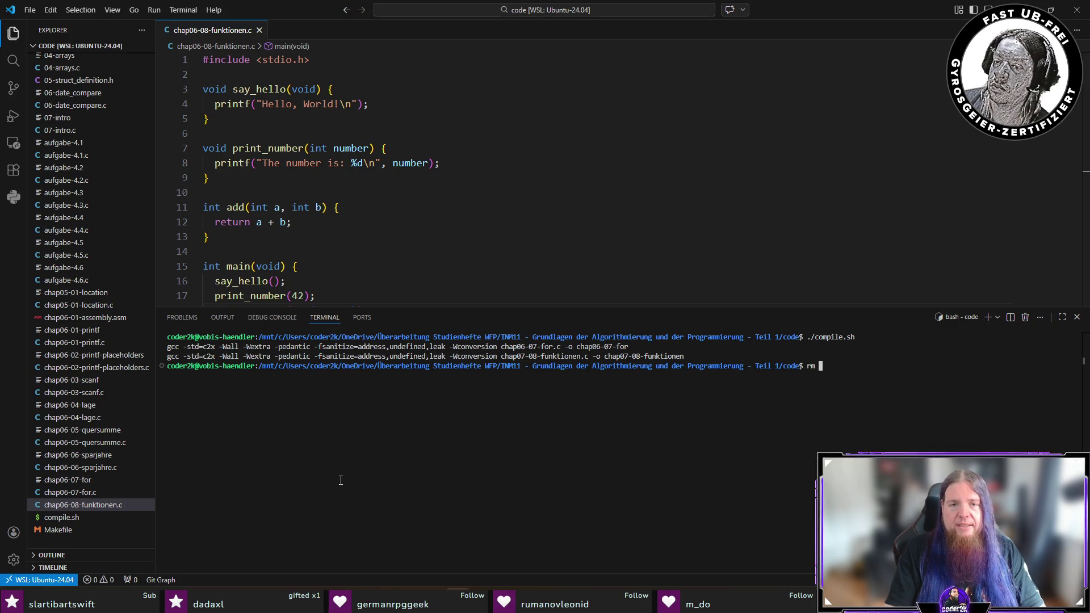
{"action": "type", "text": "chap07"}
{"action": "key", "text": "Tab"}
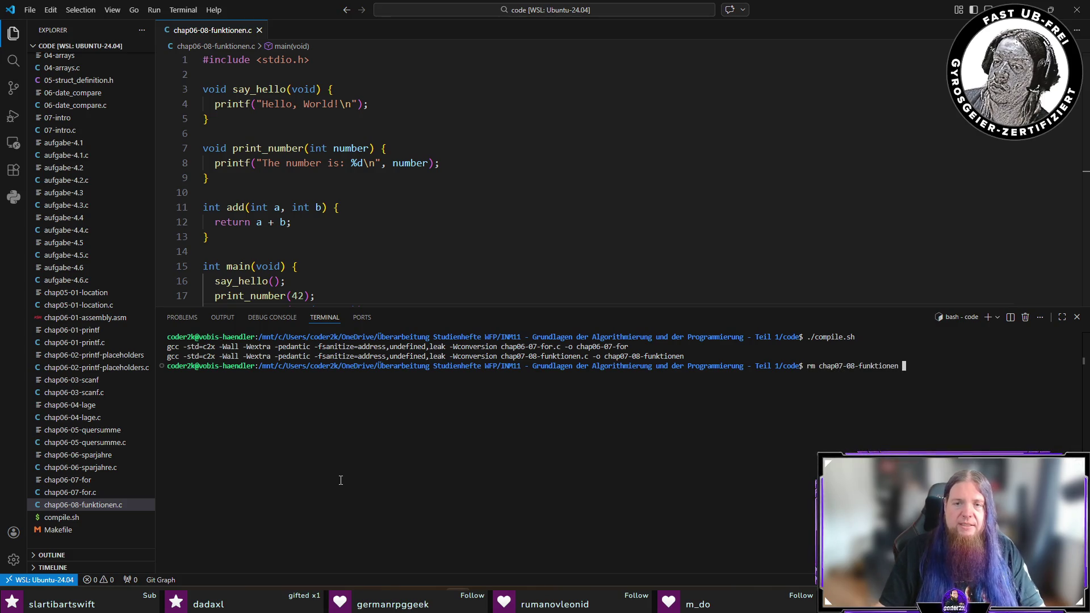
{"action": "key", "text": "Return"}
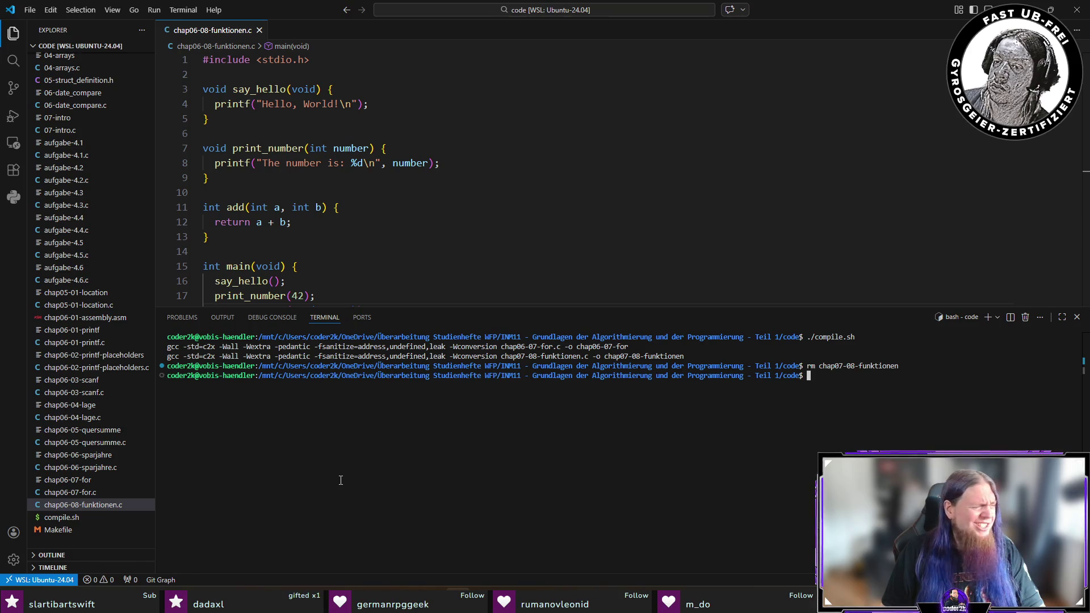
Recompile with ./compile.sh and run ./chap06-08-funktionen
{"action": "key", "text": "Up"}
{"action": "key", "text": "Up"}
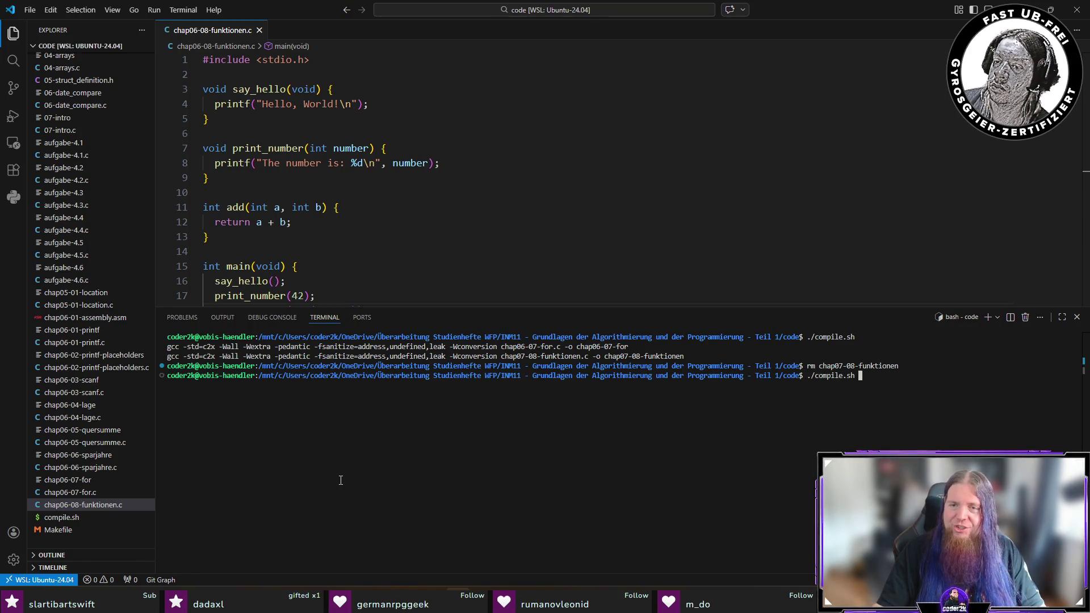
{"action": "key", "text": "Return"}
{"action": "type", "text": "./"}
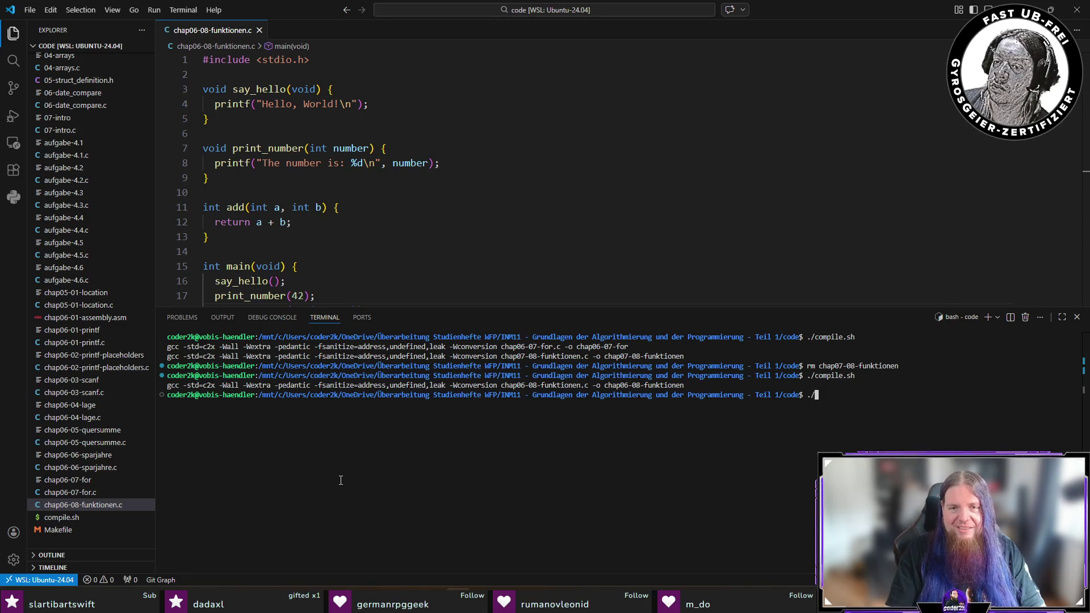
{"action": "type", "text": "chap06"}
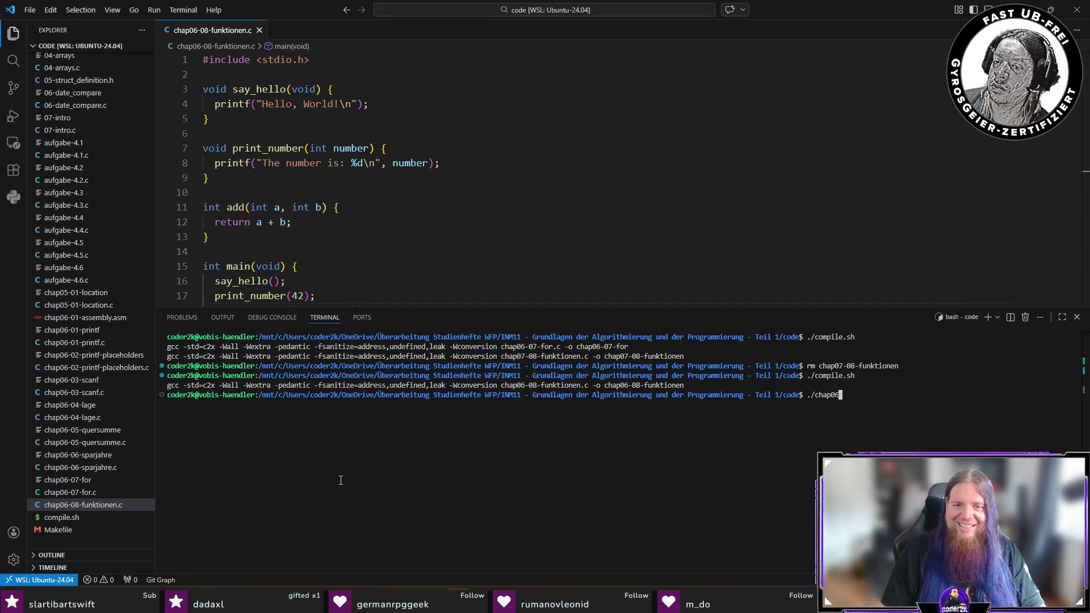
{"action": "type", "text": "-08"}
{"action": "key", "text": "Tab"}
{"action": "key", "text": "Return"}
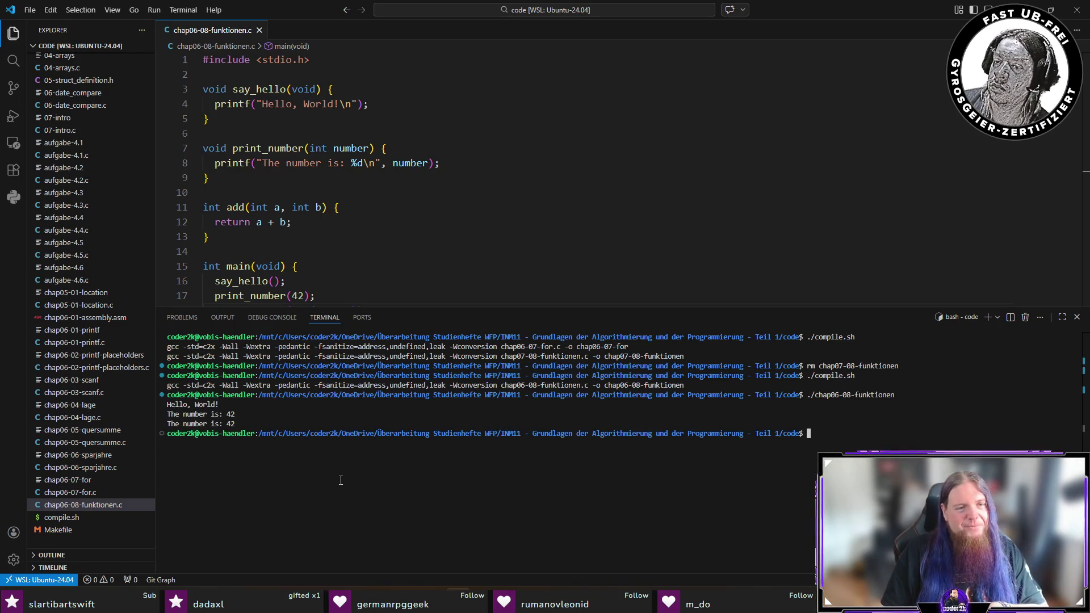
Check the Hello, World! and The number is: 42 output, then close the terminal
{"action": "left_click_drag", "start_coordinate": [181, 402], "coordinate": [255, 425]}
{"action": "left_click", "coordinate": [255, 425]}
{"action": "key", "text": "ctrl+j"}
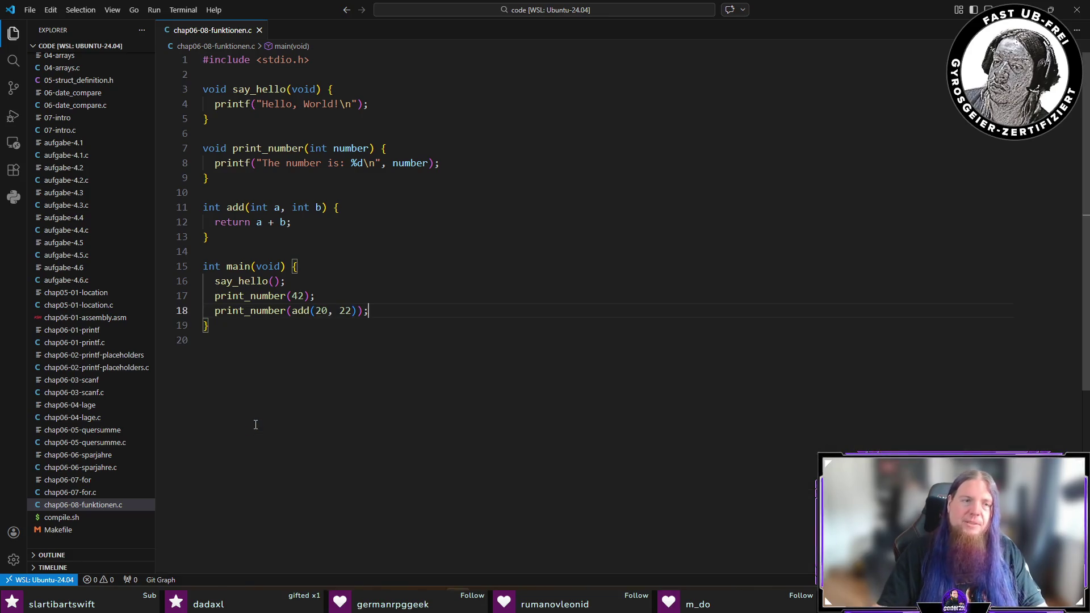
{"action": "left_click", "coordinate": [409, 433]}
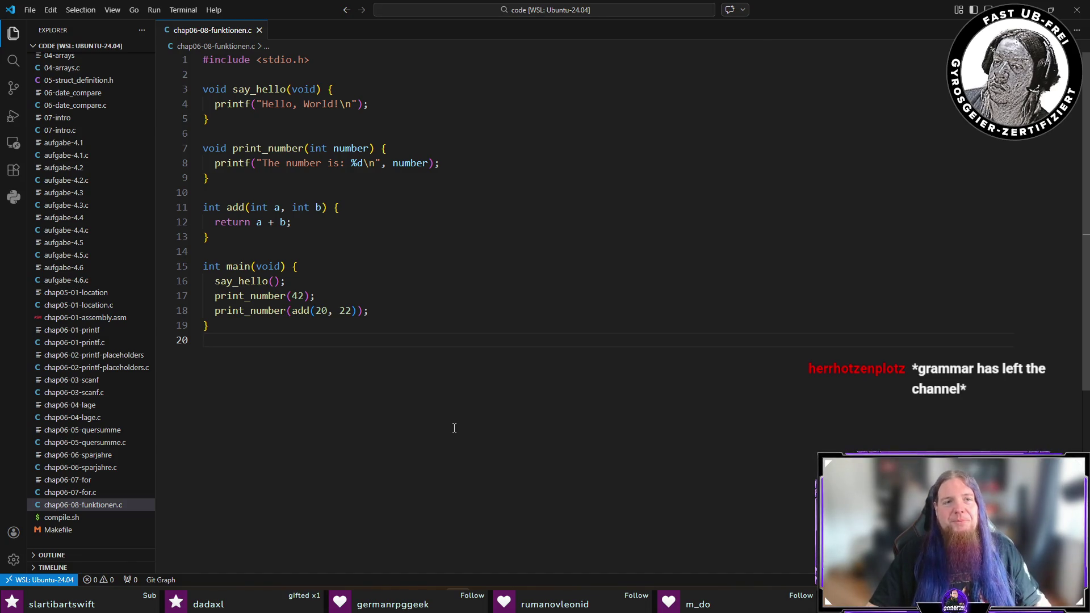
In kapitel07.tex, insert a code block that inputs chap06-08-funktionen.c
{"action": "key", "text": "alt+Tab"}
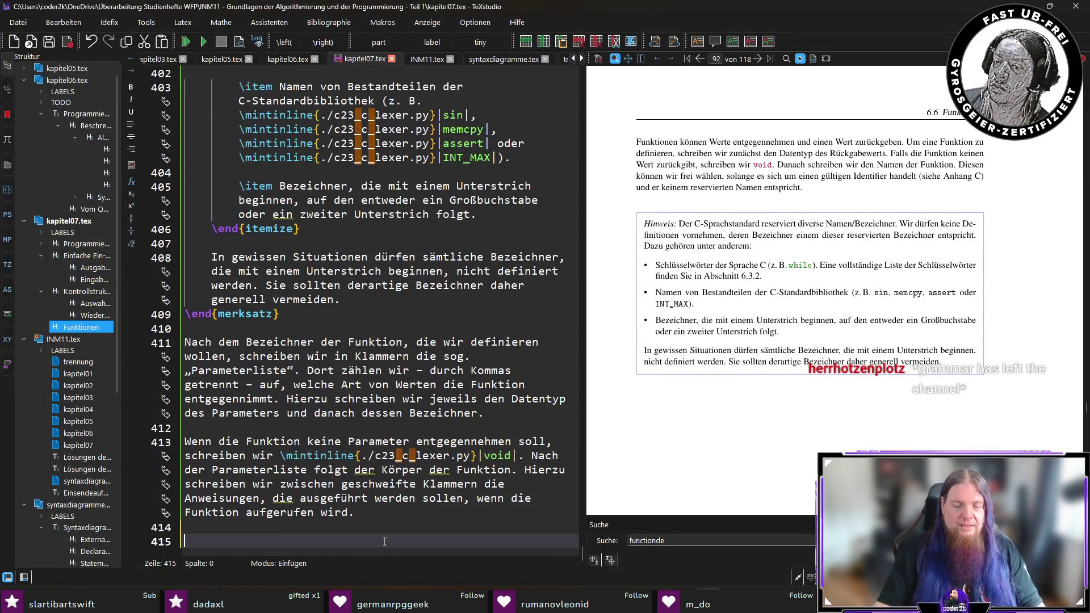
{"action": "type", "text": "\\code"}
{"action": "key", "text": "Return"}
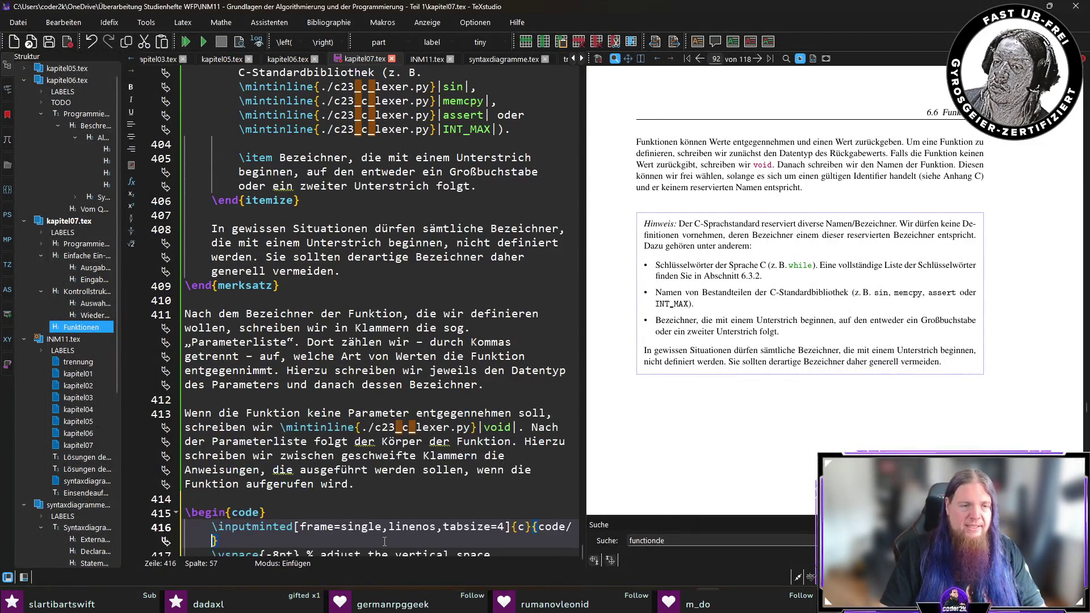
{"action": "scroll", "coordinate": [384, 542], "scroll_direction": "down", "scroll_amount": 1}
{"action": "type", "text": "chap06-08-funktionen.c"}
Caption it 'Definieren und Aufrufen von Funktionen' with label definieren-und-aufrufen-von-funktionen, save, and add a line after it
{"action": "key", "text": "ctrl+Right"}
{"action": "scroll", "coordinate": [385, 542], "scroll_direction": "down", "scroll_amount": 1}
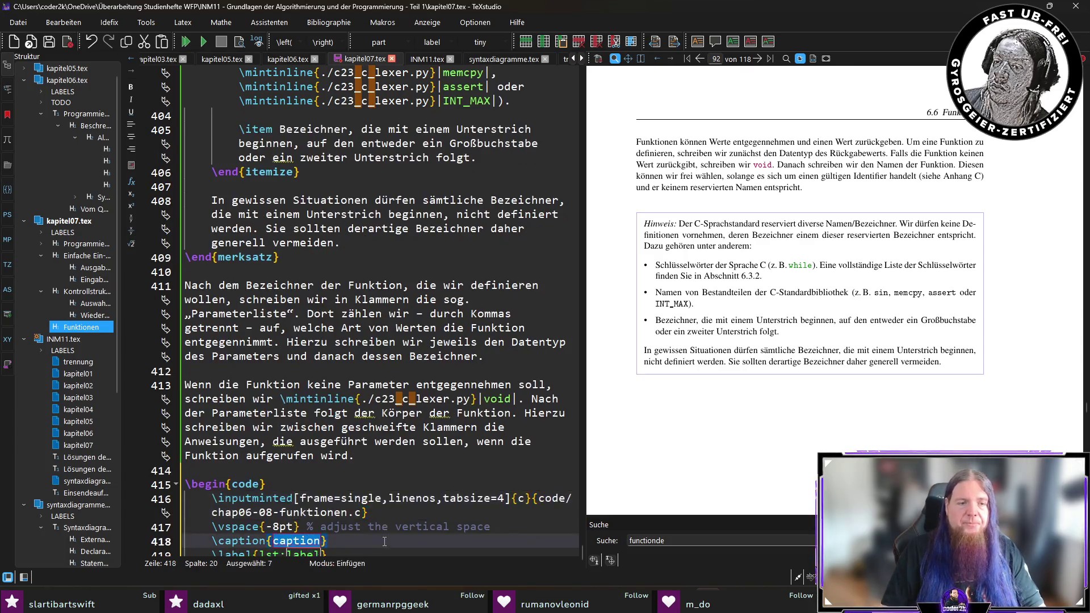
{"action": "scroll", "coordinate": [384, 541], "scroll_direction": "down", "scroll_amount": 1}
{"action": "type", "text": "Definieren und Aufrufen vo"}
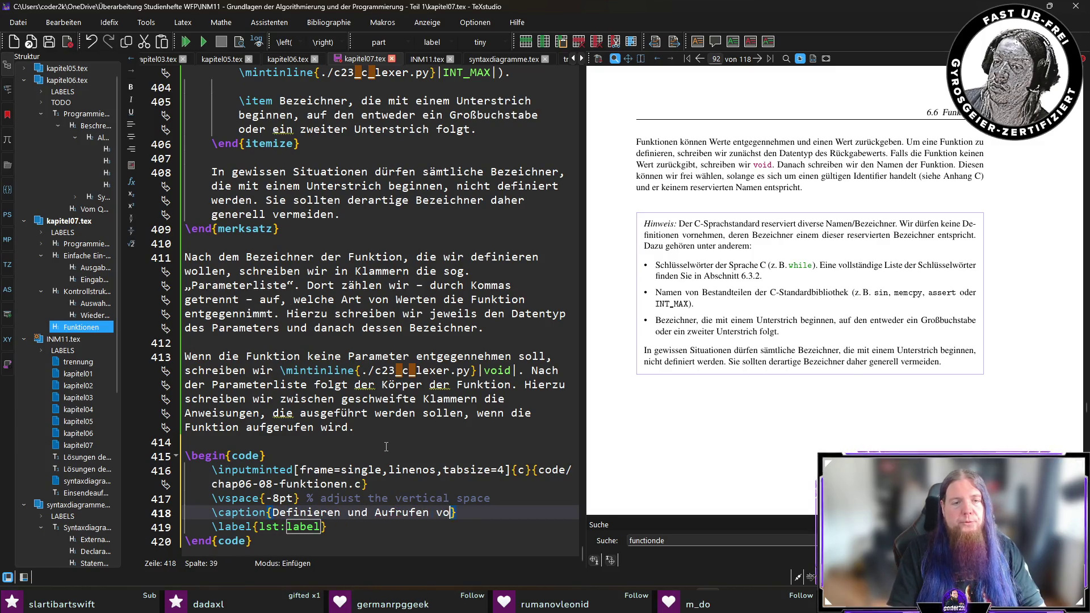
{"action": "type", "text": "n Funktionen"}
{"action": "key", "text": "ctrl+Right"}
{"action": "type", "text": "definieren-und-aufrufen-von-funktionen"}
{"action": "key", "text": "ctrl+s"}
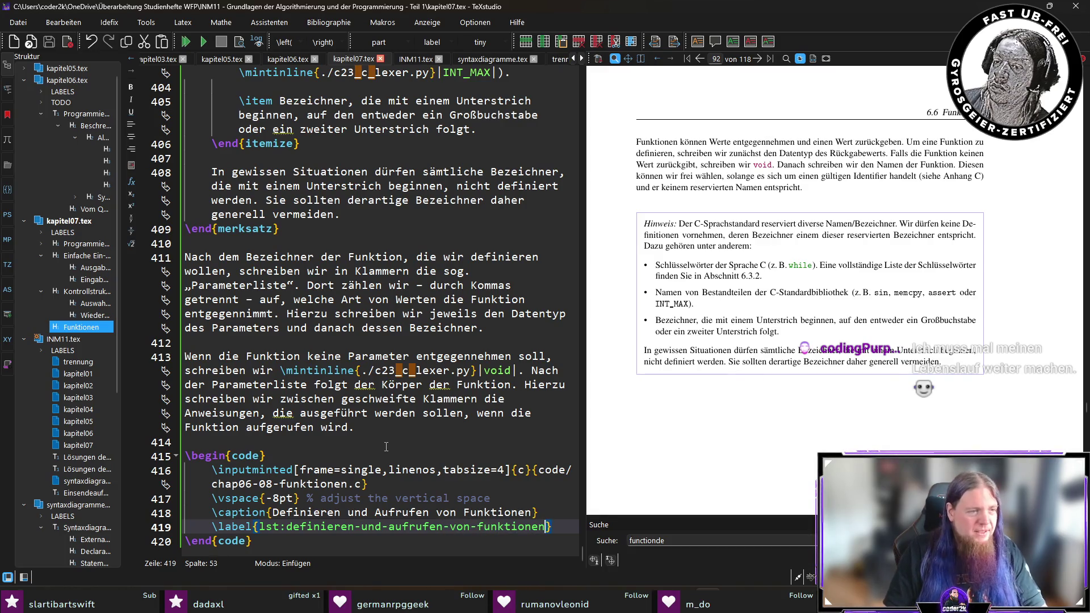
{"action": "key", "text": "Down"}
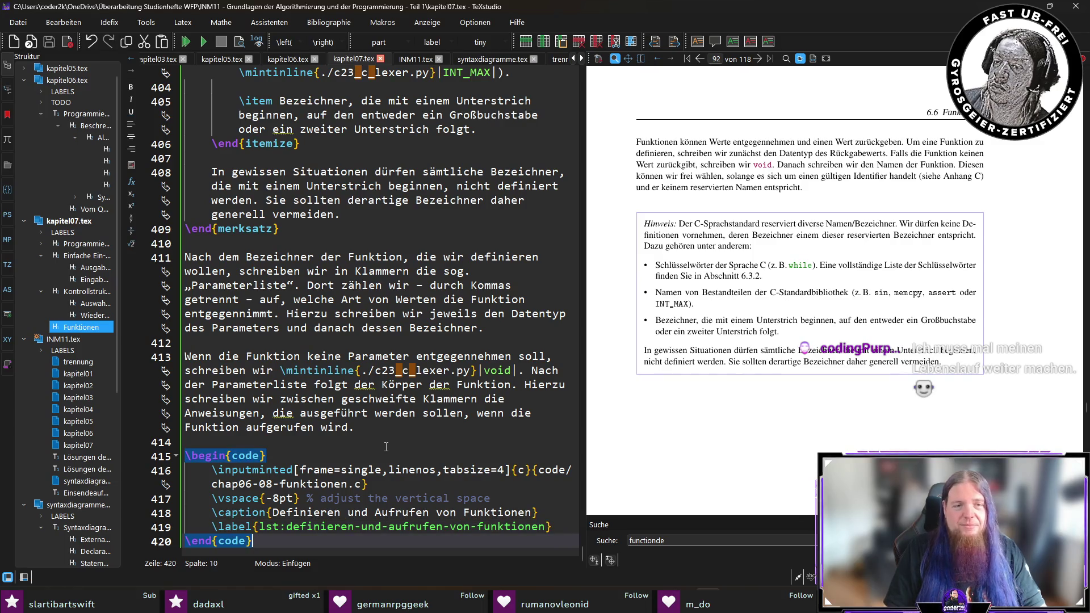
{"action": "key", "text": "Return"}
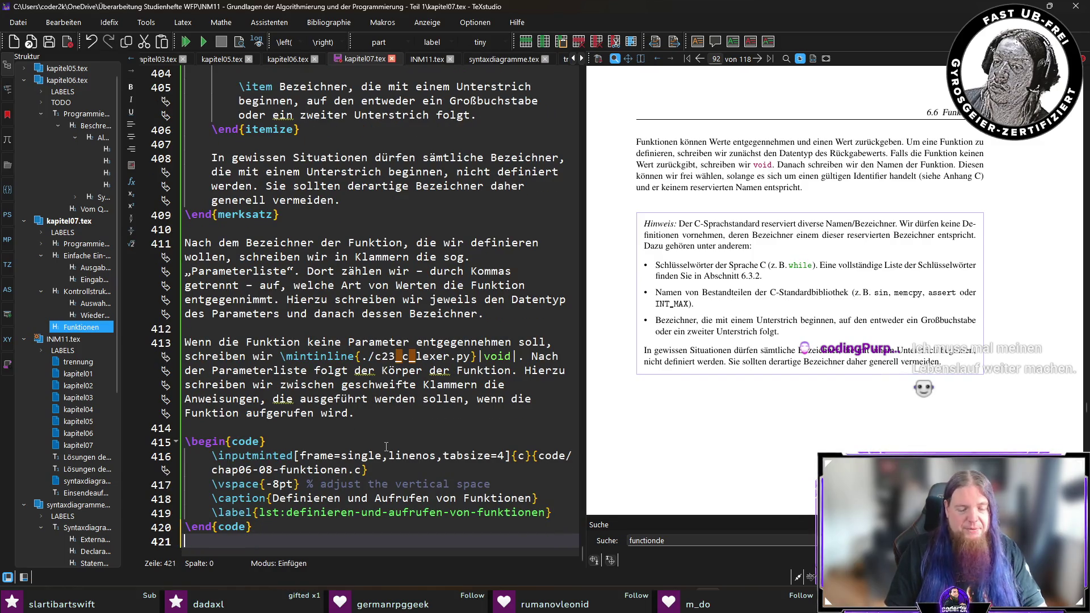
Compile with F5 and scroll the PDF to check listing Code 6.10 on pages 91–92
{"action": "key", "text": "F5"}
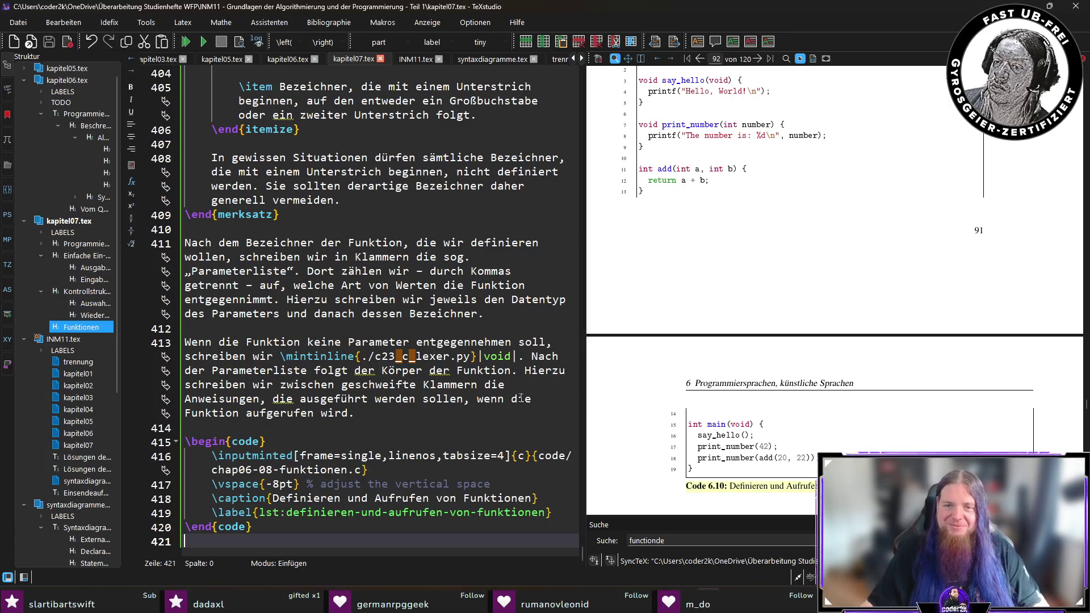
{"action": "scroll", "coordinate": [768, 362], "scroll_direction": "up", "scroll_amount": 2}
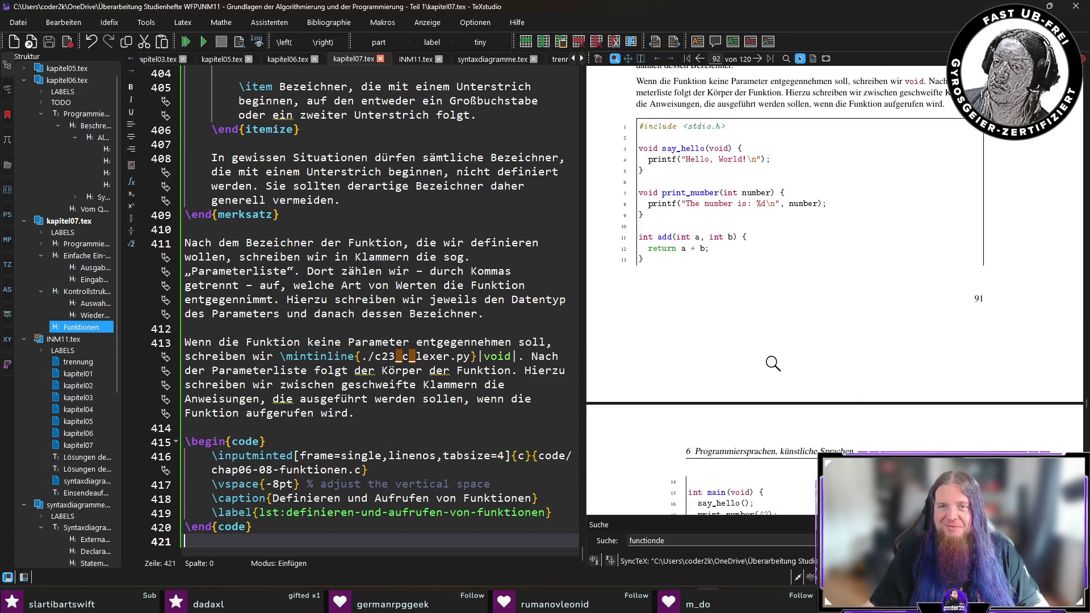
{"action": "scroll", "coordinate": [738, 163], "scroll_direction": "up", "scroll_amount": 1}
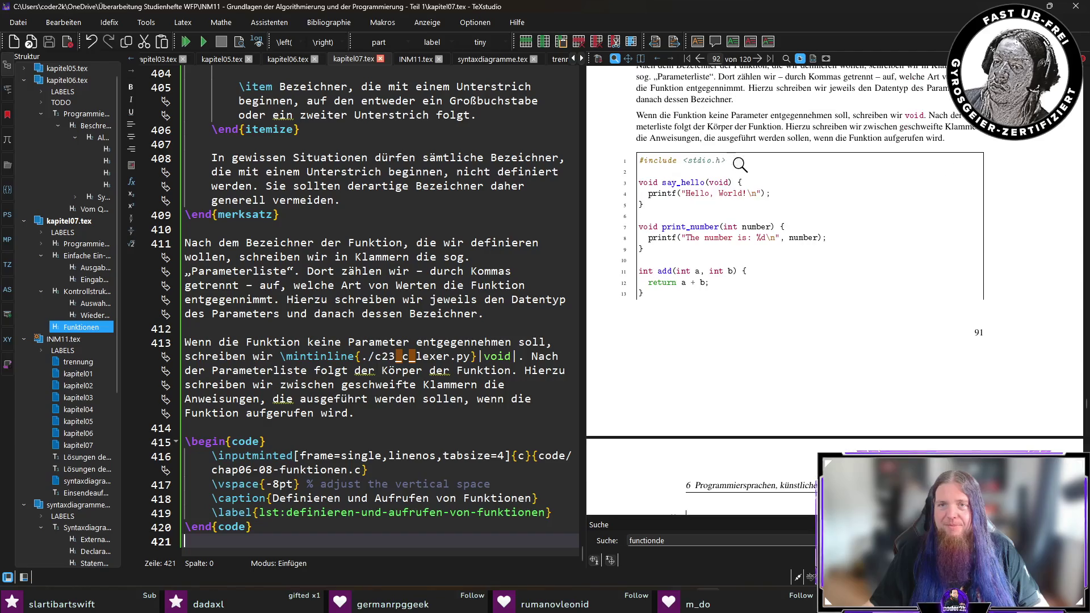
{"action": "scroll", "coordinate": [763, 369], "scroll_direction": "down", "scroll_amount": 7}
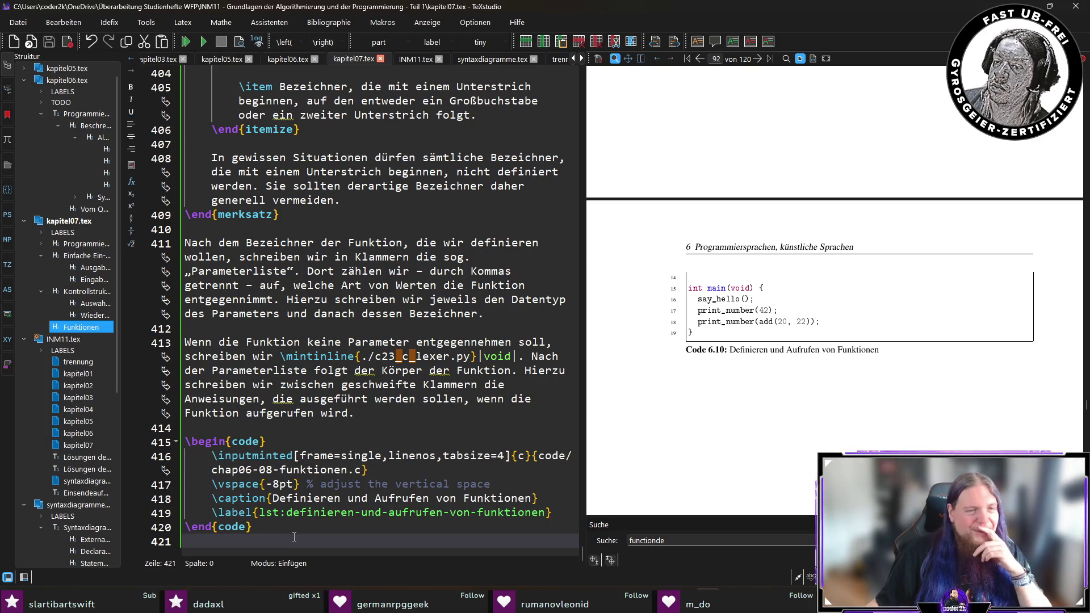
Above the code block, write 'In Code \ref{lst:definieren-und-aufrufen-von-funktionen}' using label autocompletion
{"action": "left_click", "coordinate": [355, 431]}
{"action": "key", "text": "Return"}
{"action": "key", "text": "Return"}
{"action": "key", "text": "Up"}
{"action": "type", "text": "In Code \\"}
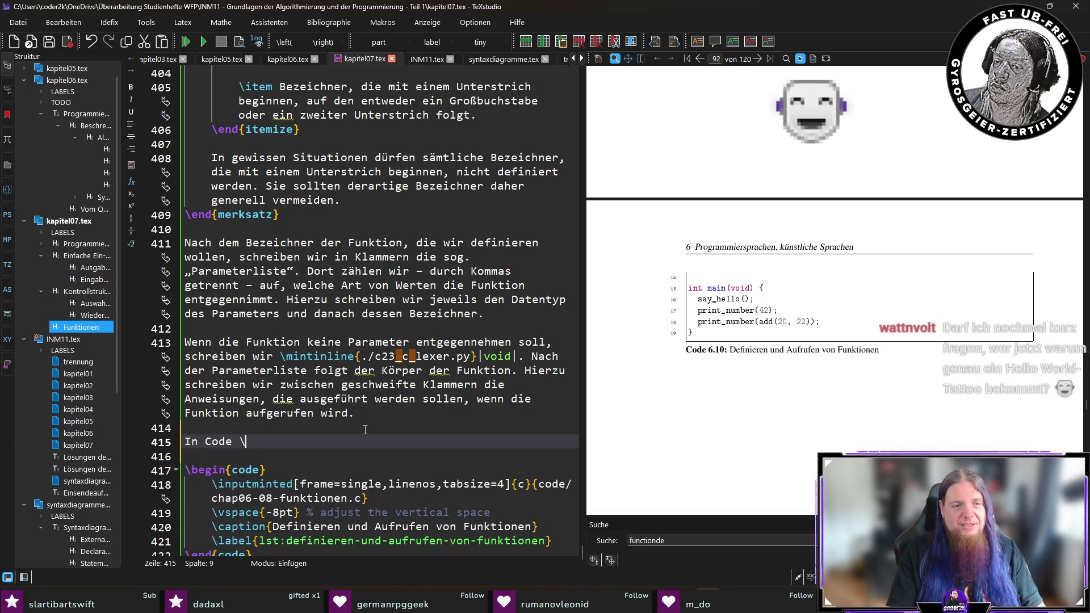
{"action": "type", "text": "ref{lst:"}
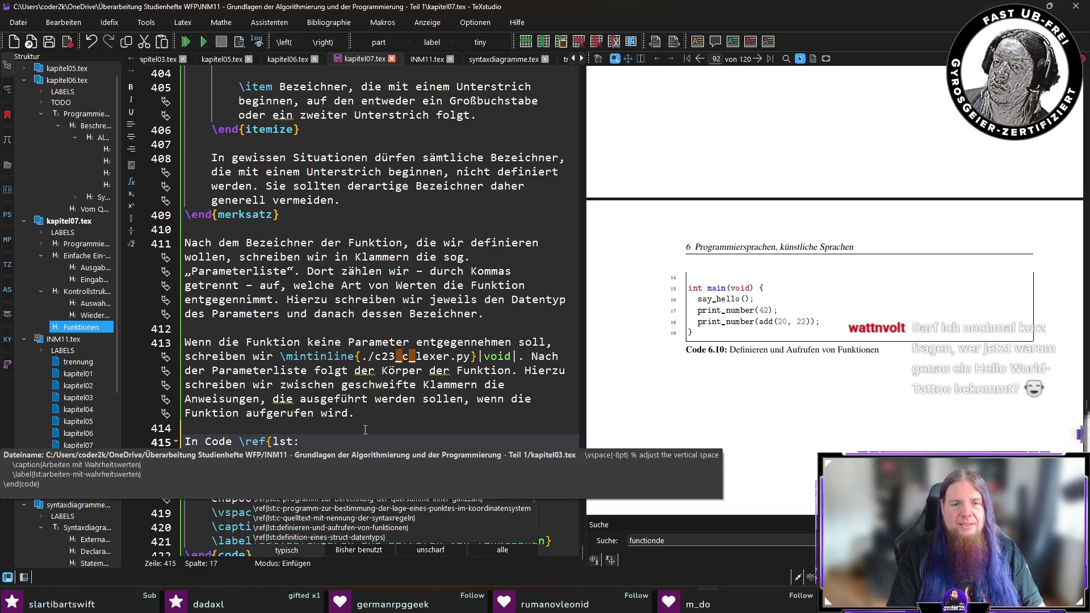
{"action": "type", "text": "def"}
{"action": "key", "text": "Return"}
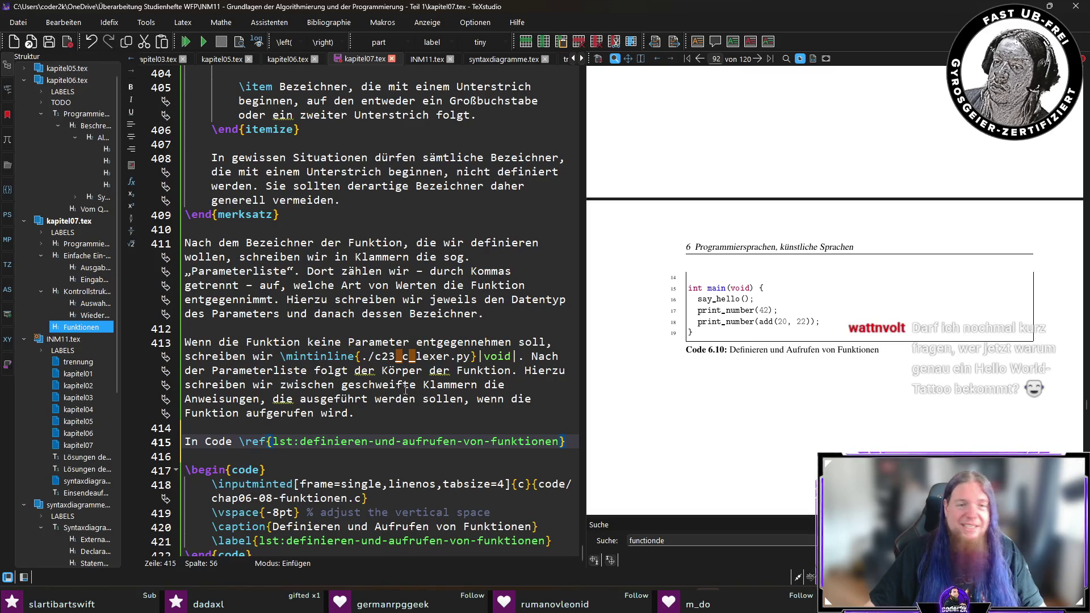
{"action": "scroll", "coordinate": [406, 391], "scroll_direction": "down", "scroll_amount": 1}
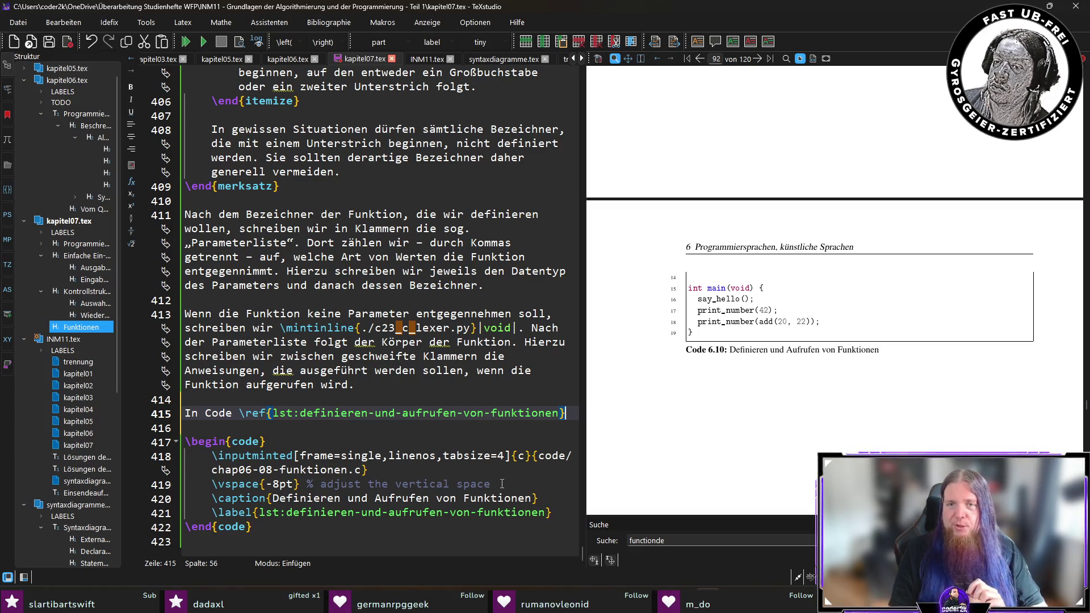
{"action": "scroll", "coordinate": [874, 358], "scroll_direction": "up", "scroll_amount": 3}
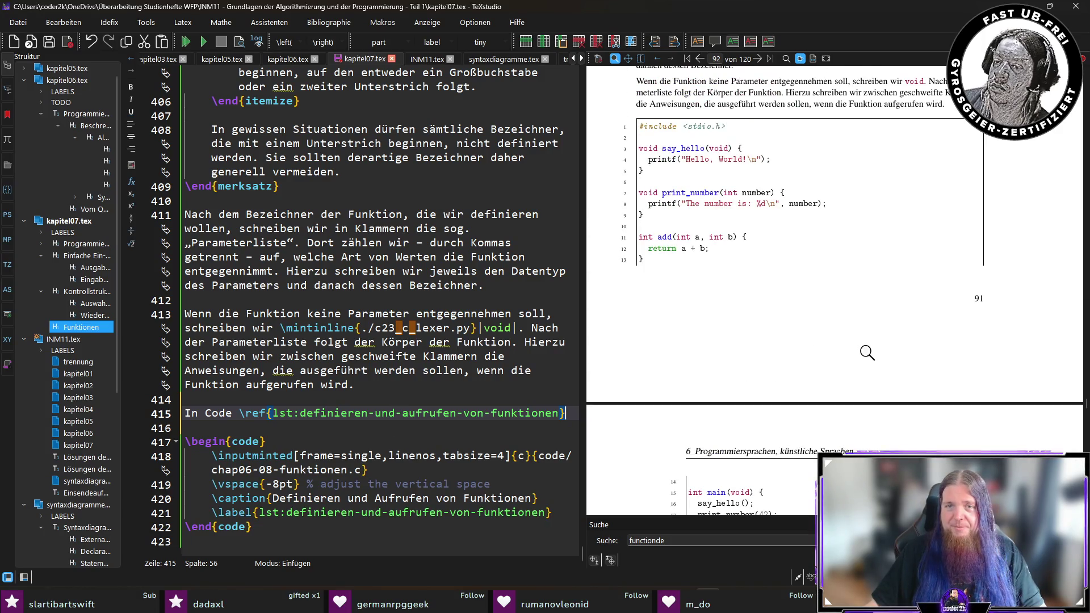
{"action": "scroll", "coordinate": [867, 355], "scroll_direction": "down", "scroll_amount": 3}
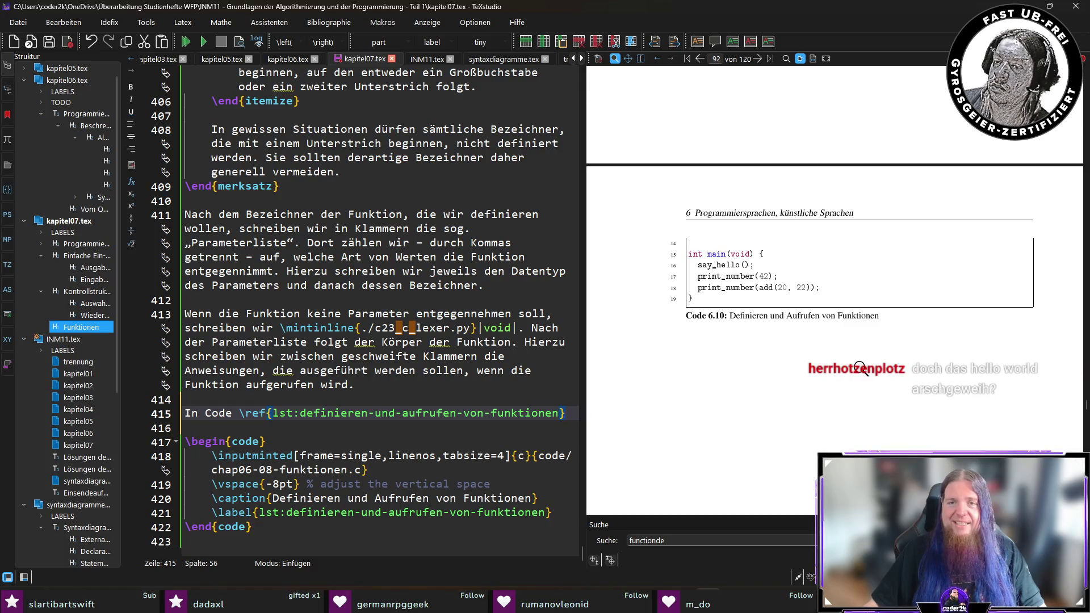
{"action": "scroll", "coordinate": [861, 367], "scroll_direction": "up", "scroll_amount": 5}
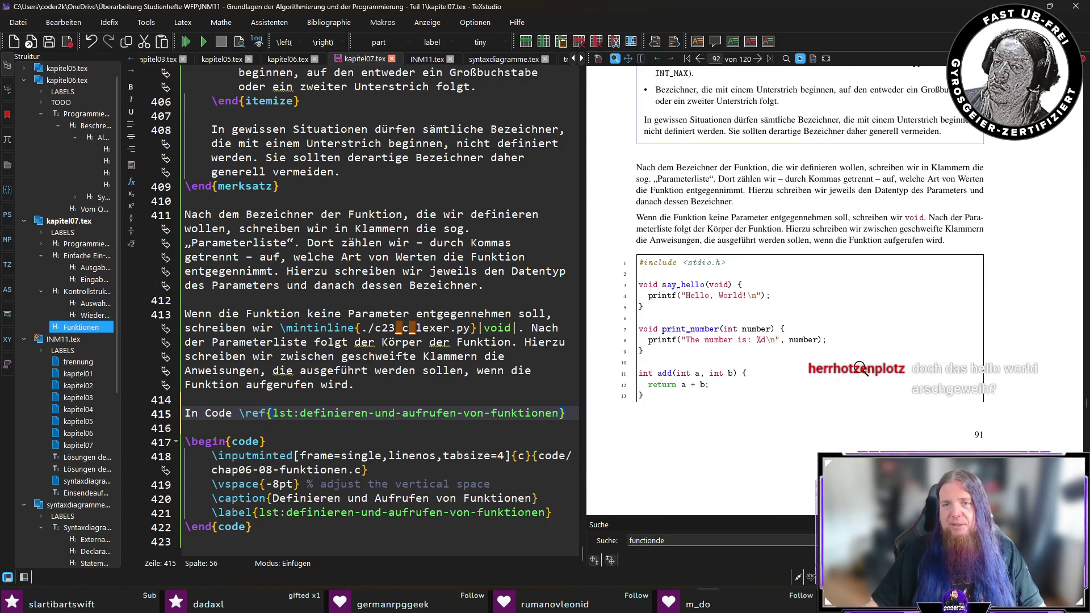
{"action": "scroll", "coordinate": [861, 368], "scroll_direction": "down", "scroll_amount": 4}
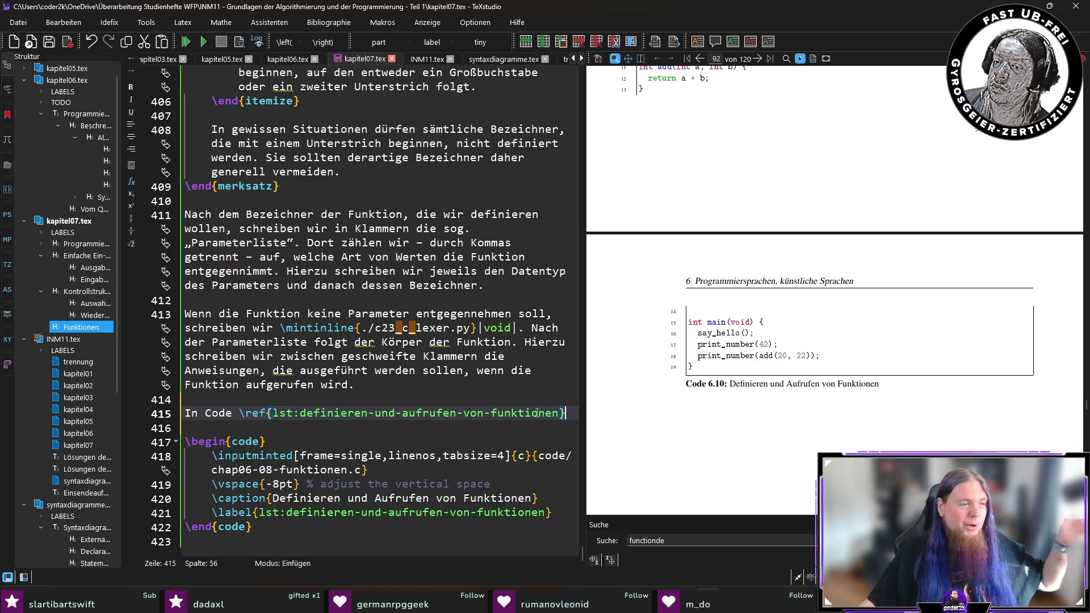
{"action": "mouse_move", "coordinate": [536, 412]}
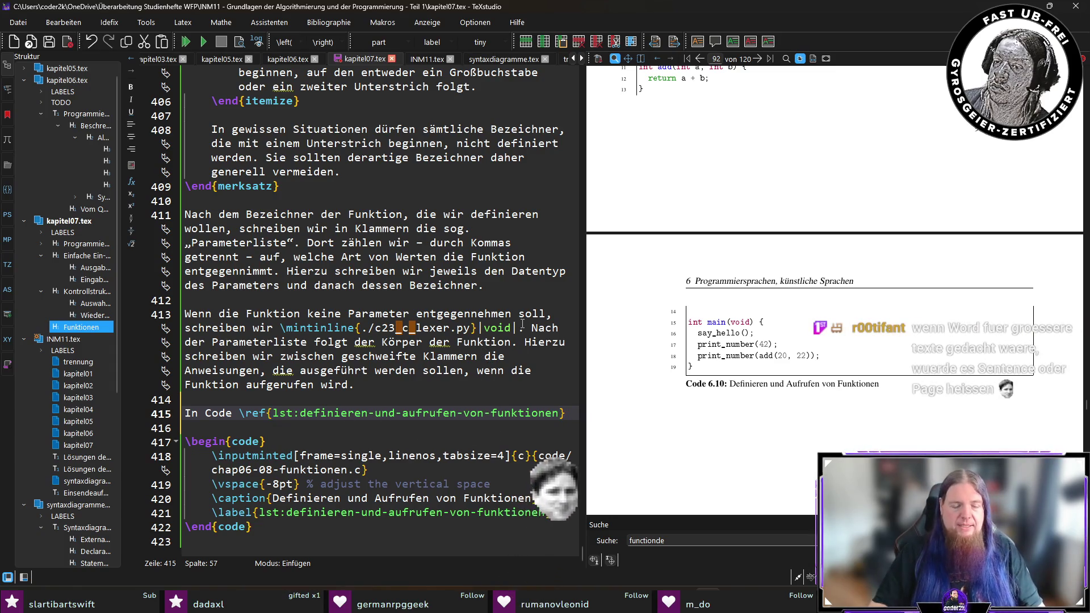
Finish the sentence with 'werden mehrere Funktionen definiert und aufgerufen:' and start an itemize list
{"action": "type", "text": "werden mehrere Funkitionen d"}
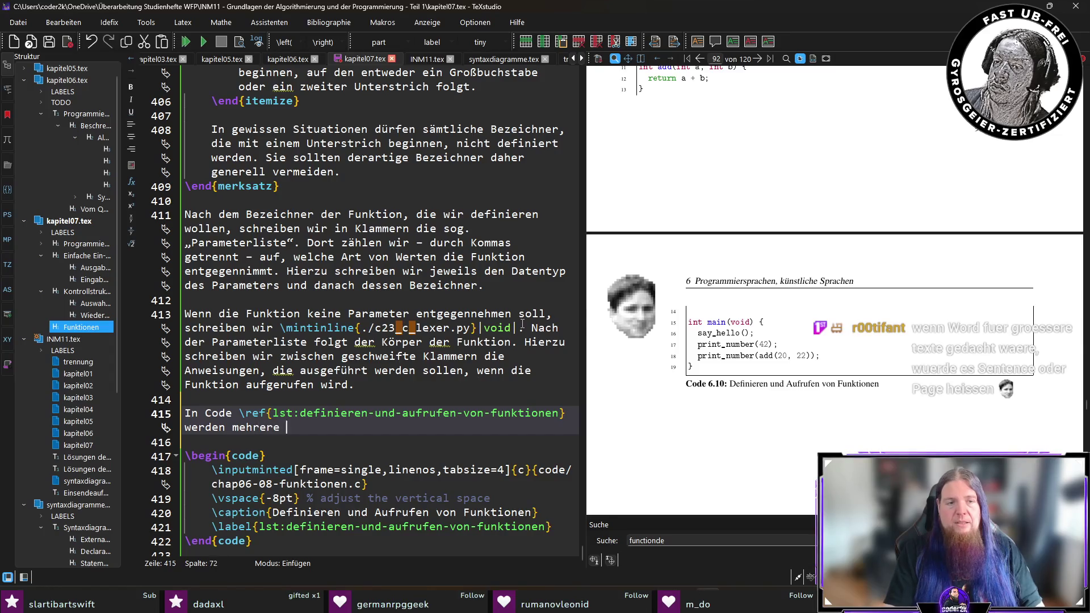
{"action": "key", "text": "BackSpace"}
{"action": "key", "text": "BackSpace"}
{"action": "key", "text": "BackSpace"}
{"action": "type", "text": "tionen definiert und aufgerufen"}
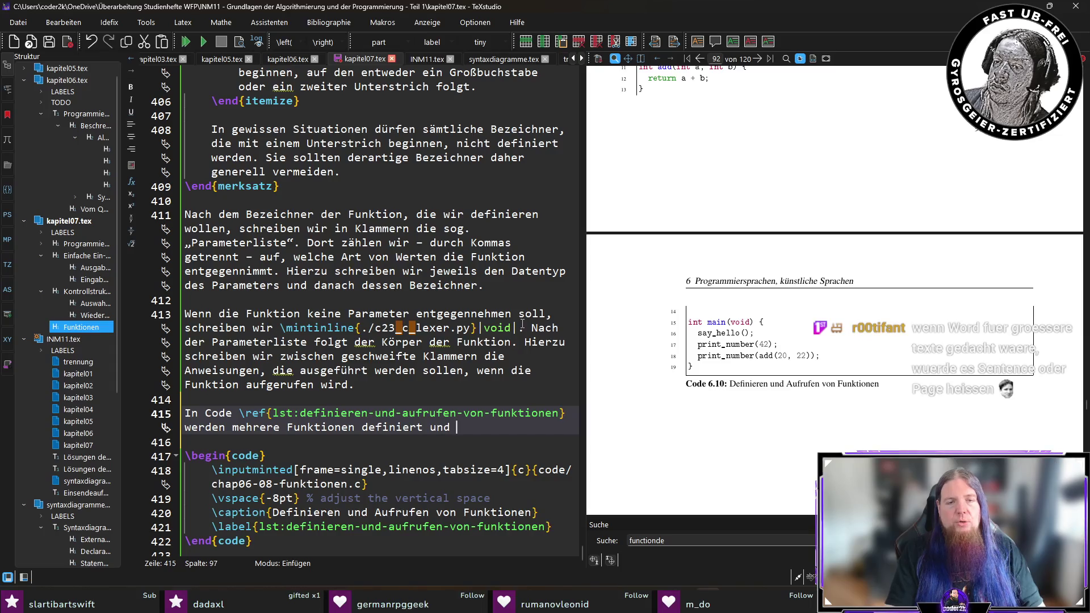
{"action": "type", "text": ":"}
{"action": "key", "text": "Return"}
{"action": "key", "text": "Return"}
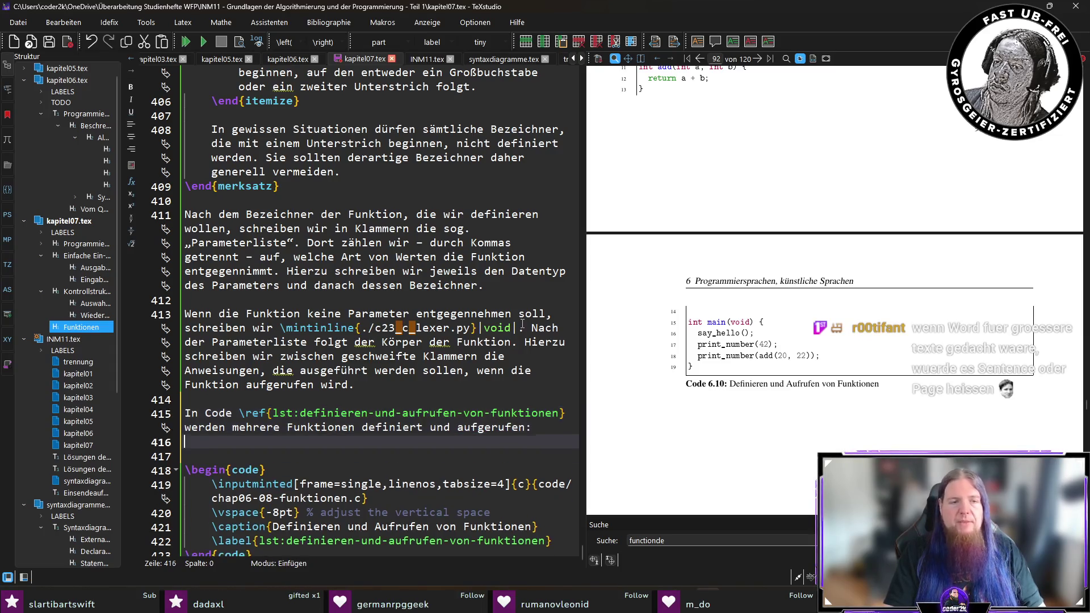
{"action": "type", "text": "\begin"}
{"action": "type", "text": "item"}
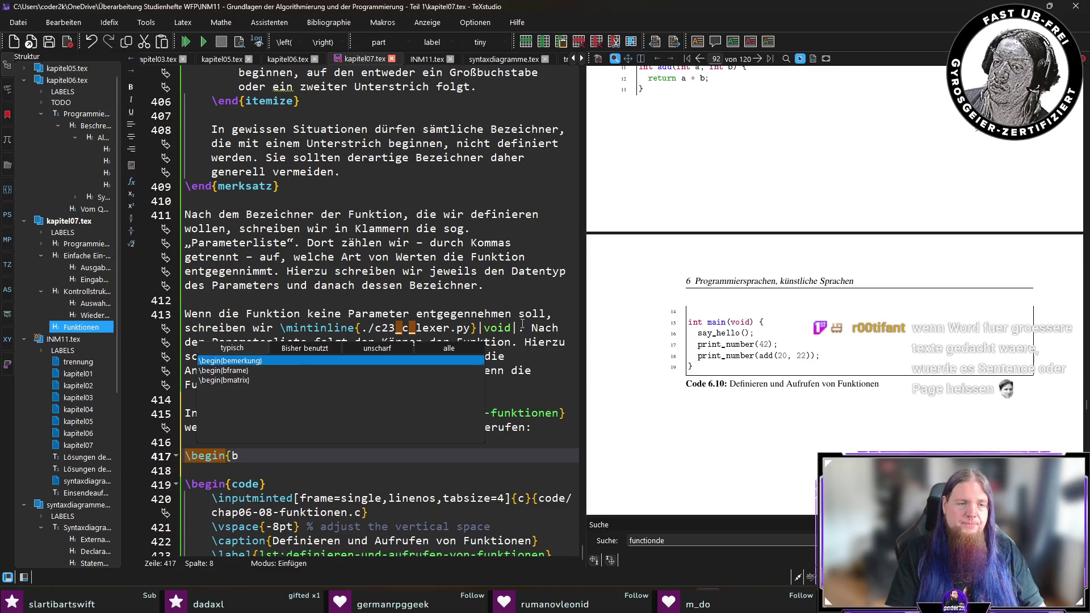
{"action": "key", "text": "Return"}
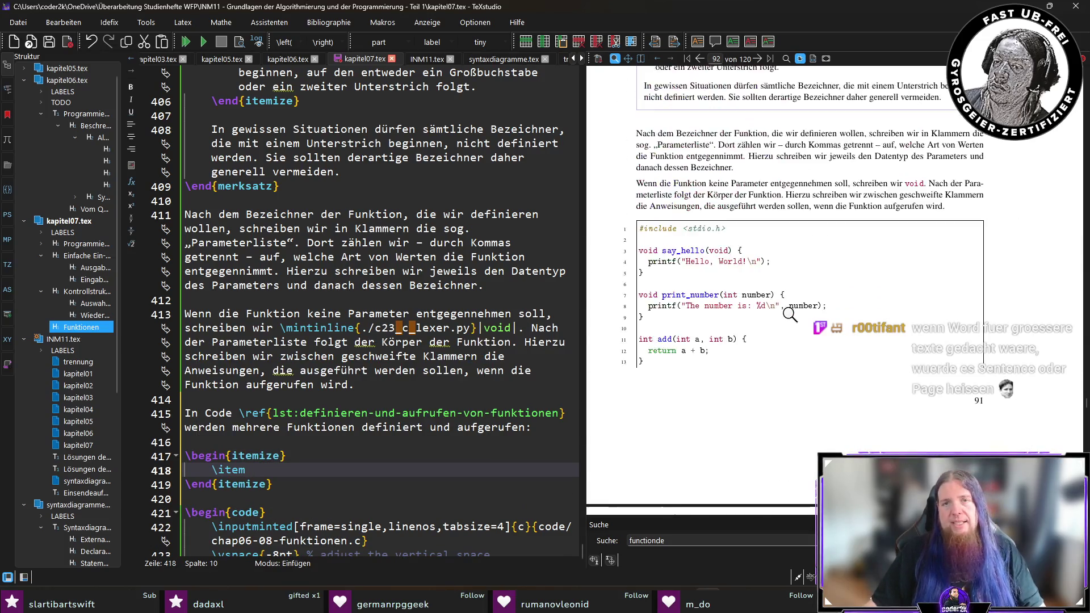
Write the say_hello() item: it takes no values and returns none, shown by void in both places
{"action": "type", "text": "Die Funktion"}
{"action": "type", "text": " \\mintinline{./c23_c_lexer.py}|say_h"}
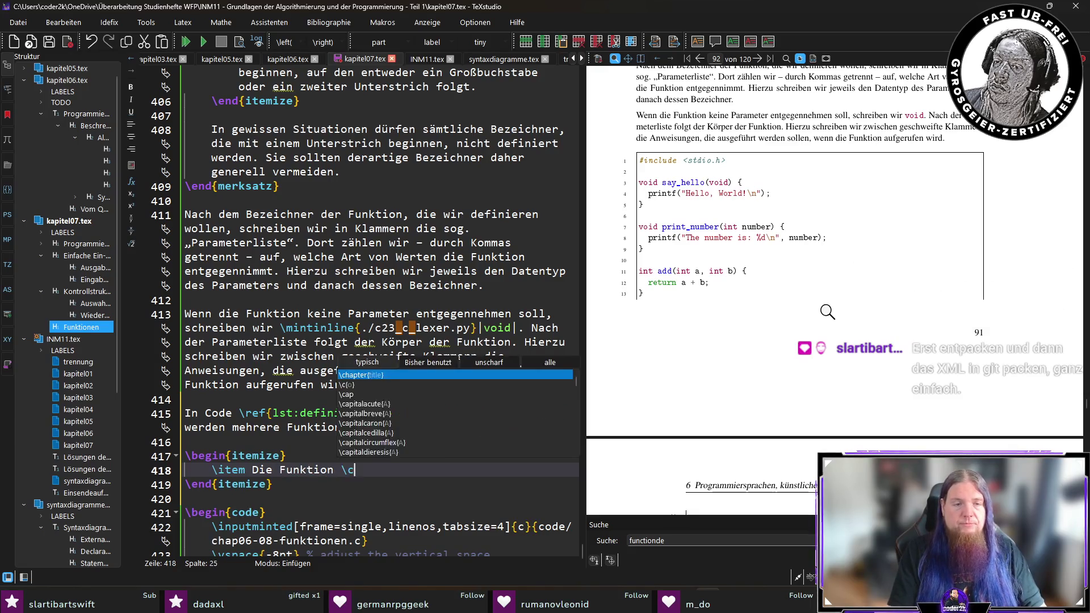
{"action": "type", "text": "ello()|"}
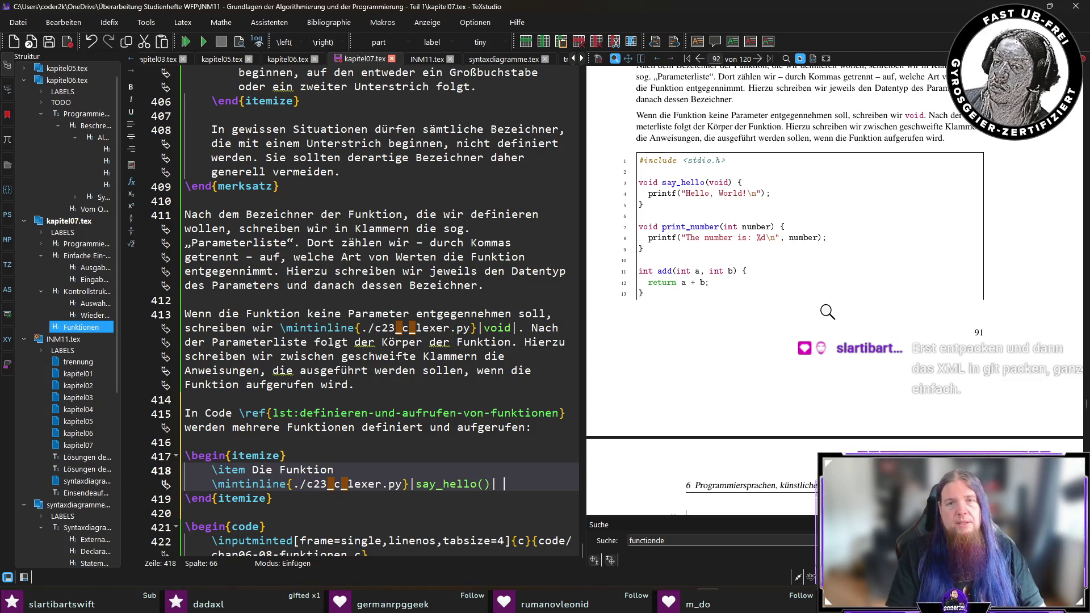
{"action": "type", "text": " nimmt "}
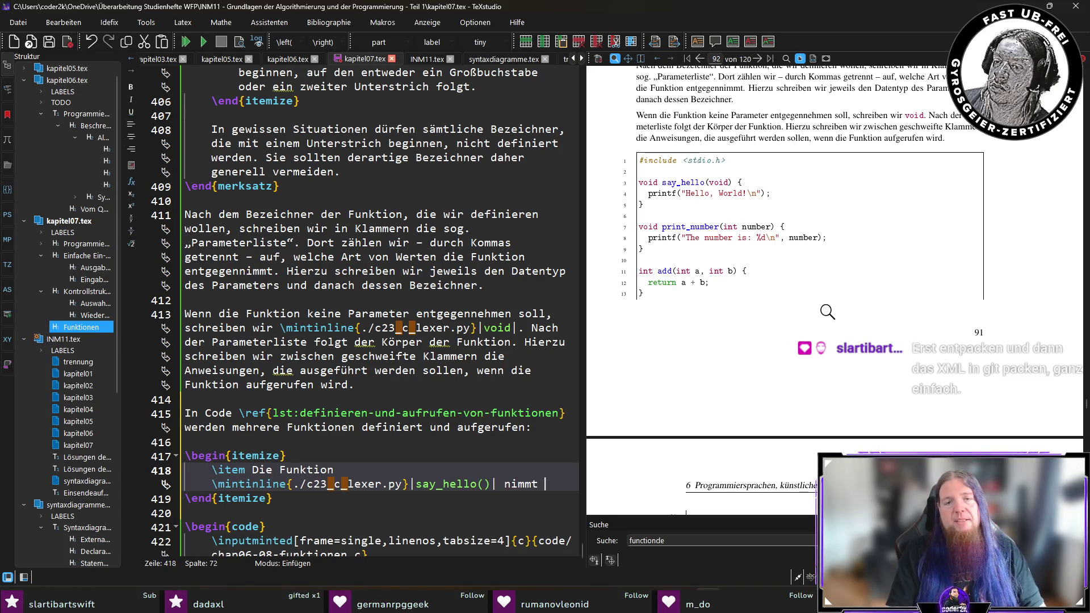
{"action": "type", "text": "keinen Wer"}
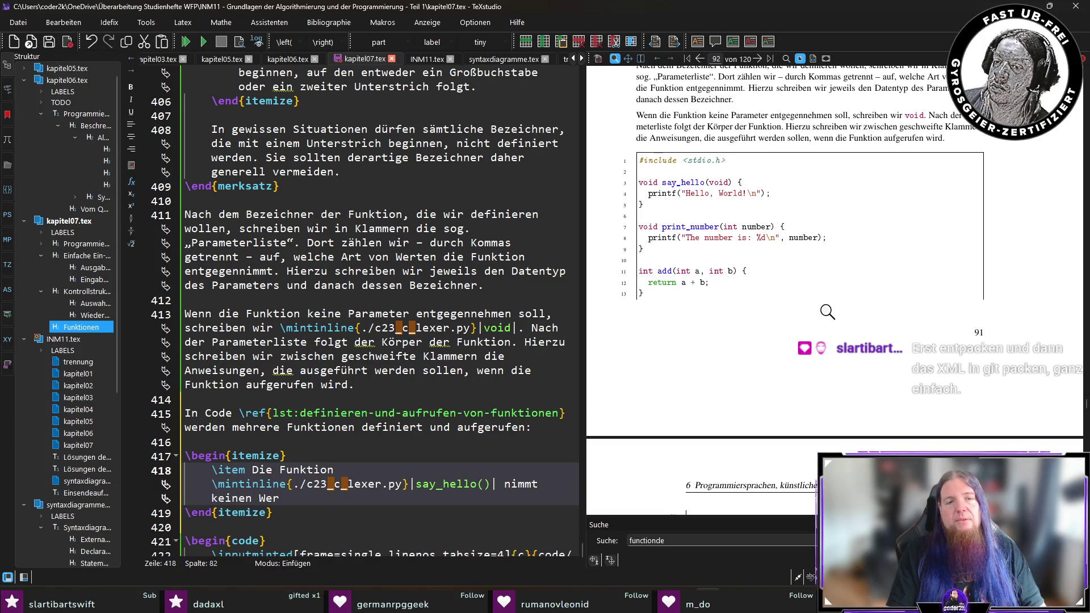
{"action": "key", "text": "BackSpace"}
{"action": "key", "text": "BackSpace"}
{"action": "key", "text": "BackSpace"}
{"action": "type", "text": "Parameter entgegen"}
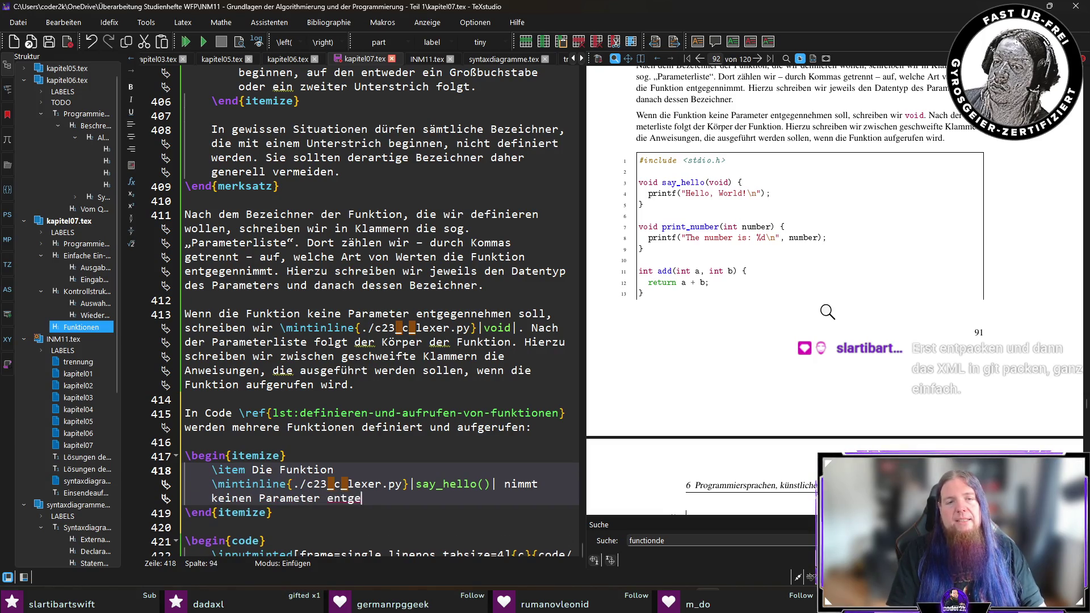
{"action": "key", "text": "ctrl+Left"}
{"action": "key", "text": "ctrl+Left"}
{"action": "key", "text": "Left"}
{"action": "key", "text": "BackSpace"}
{"action": "key", "text": "ctrl+shift+Right"}
{"action": "type", "text": "Werte"}
{"action": "key", "text": "End"}
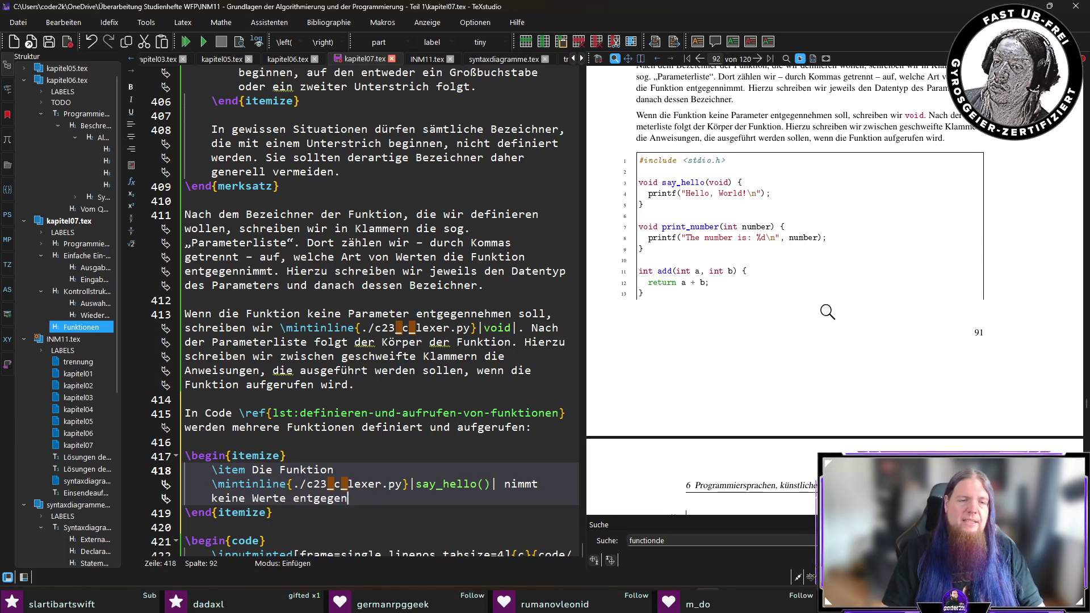
{"action": "type", "text": "und gibt auch keinen Wert zurück (zu erkenne"}
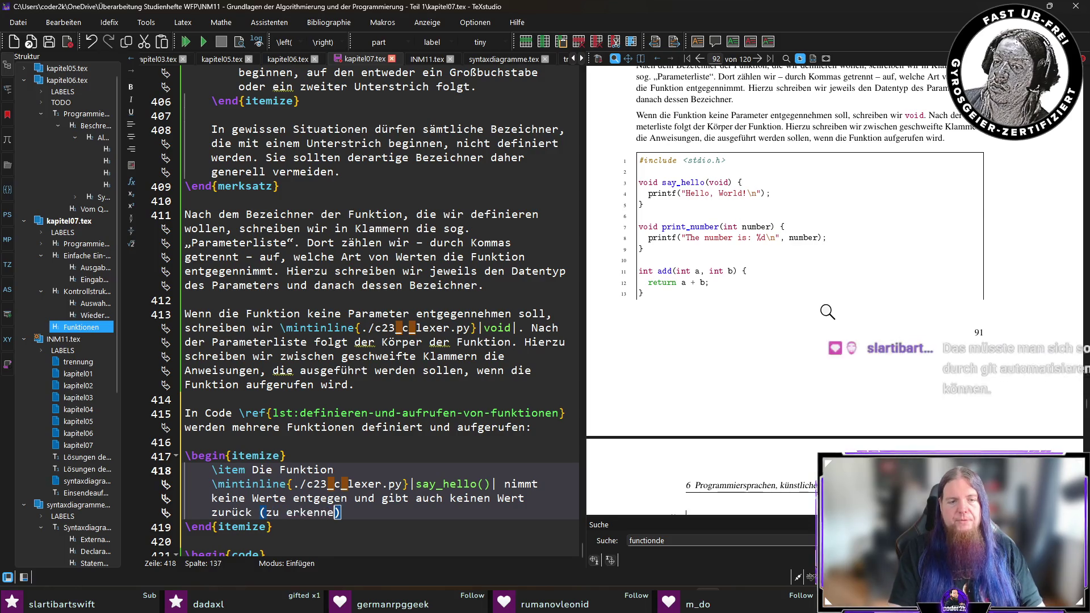
{"action": "type", "text": "n an den beiden"}
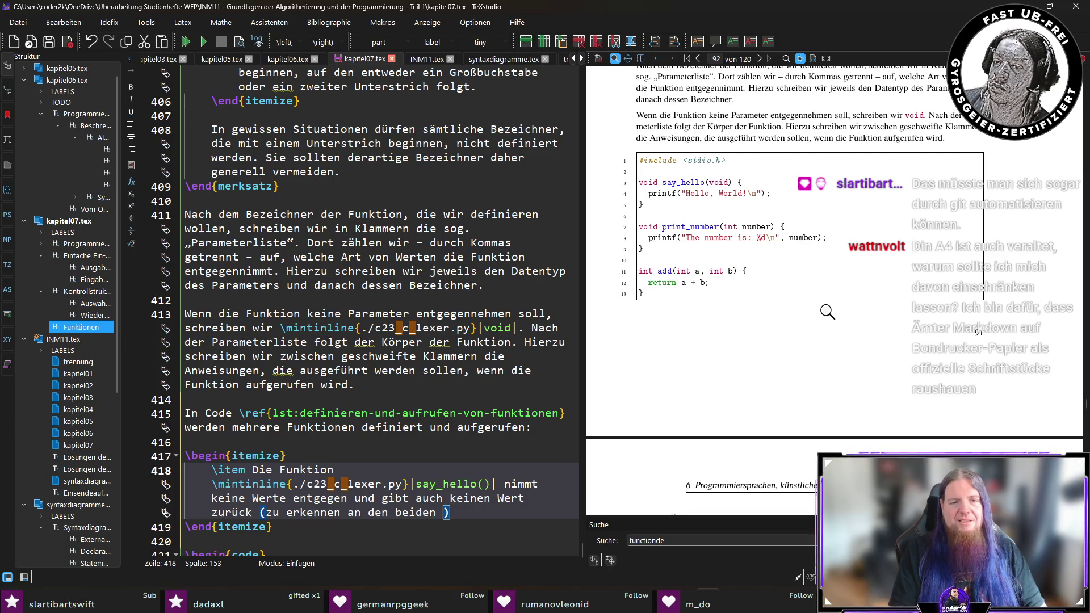
{"action": "key", "text": "BackSpace"}
{"action": "key", "text": "BackSpace"}
{"action": "key", "text": "BackSpace"}
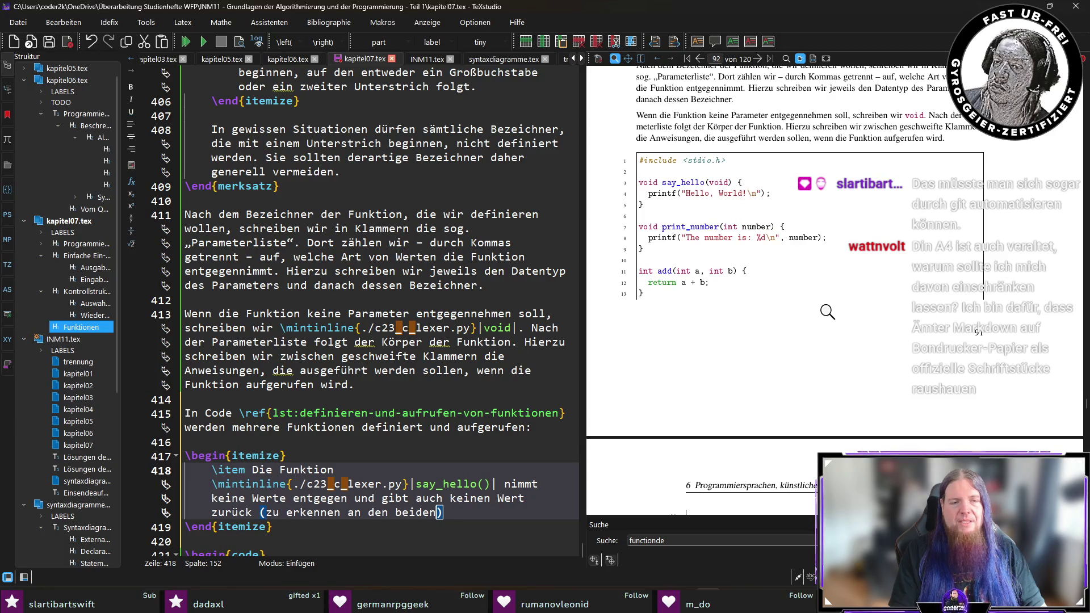
{"action": "type", "text": "„\\mintinline{./c23_c_lexer.py}||"}
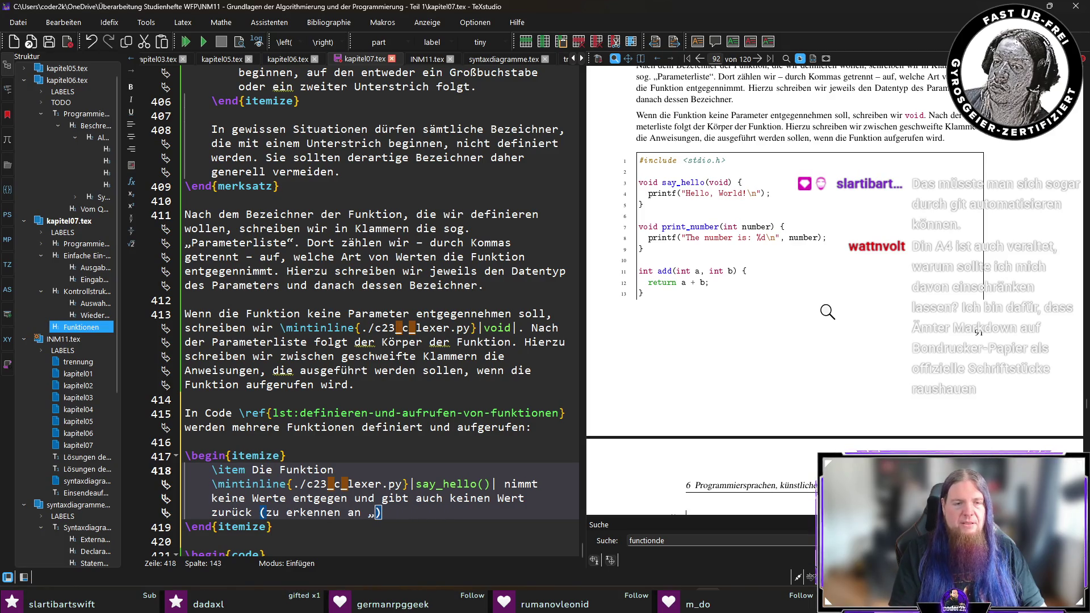
{"action": "type", "text": "void|“"}
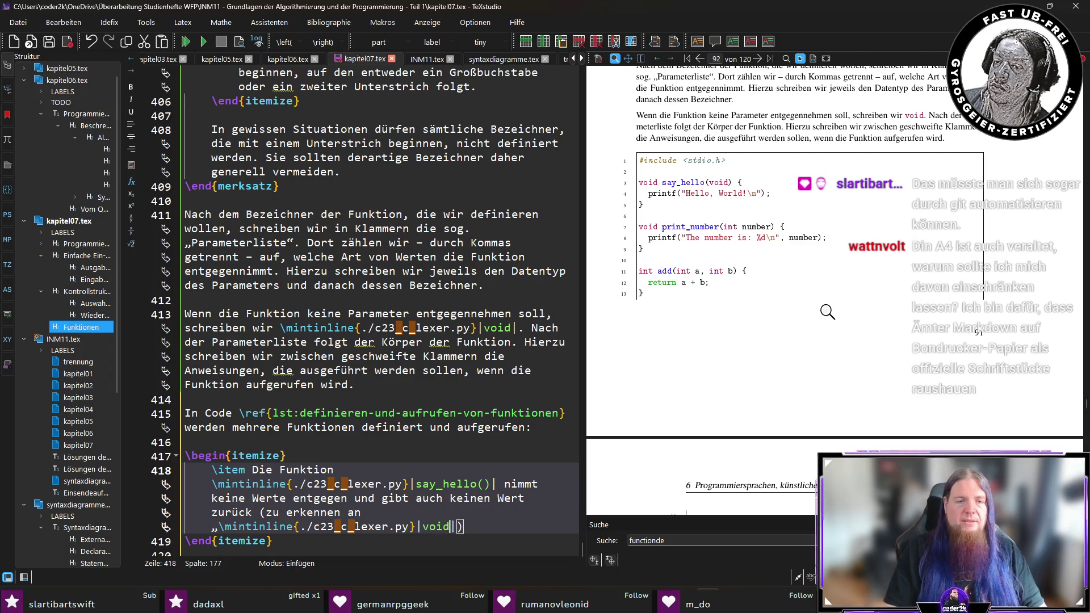
{"action": "type", "text": " an den beiden en"}
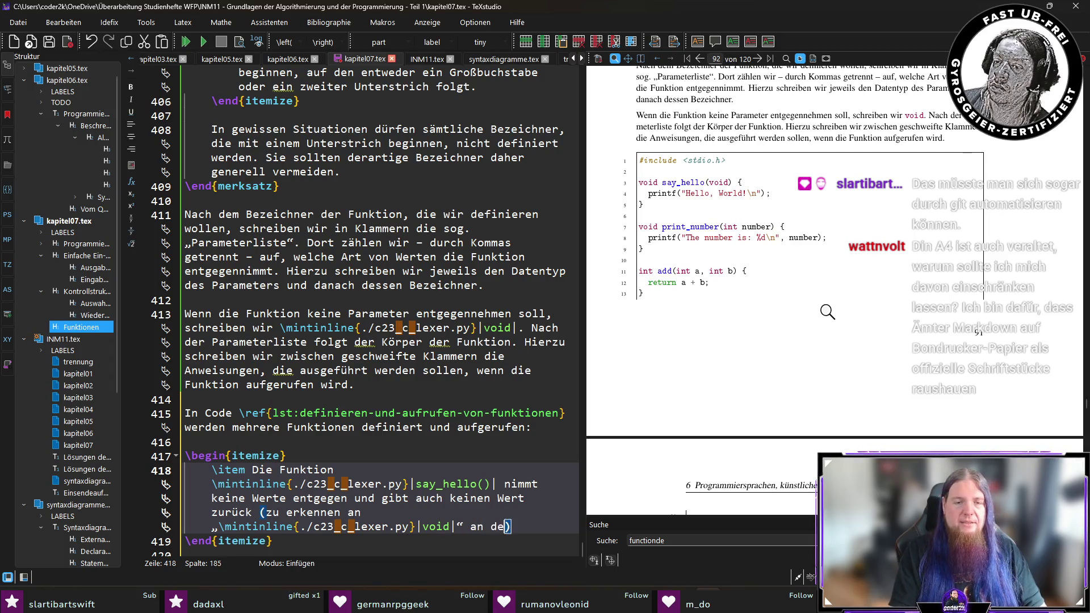
{"action": "type", "text": "tsprechenden Stel"}
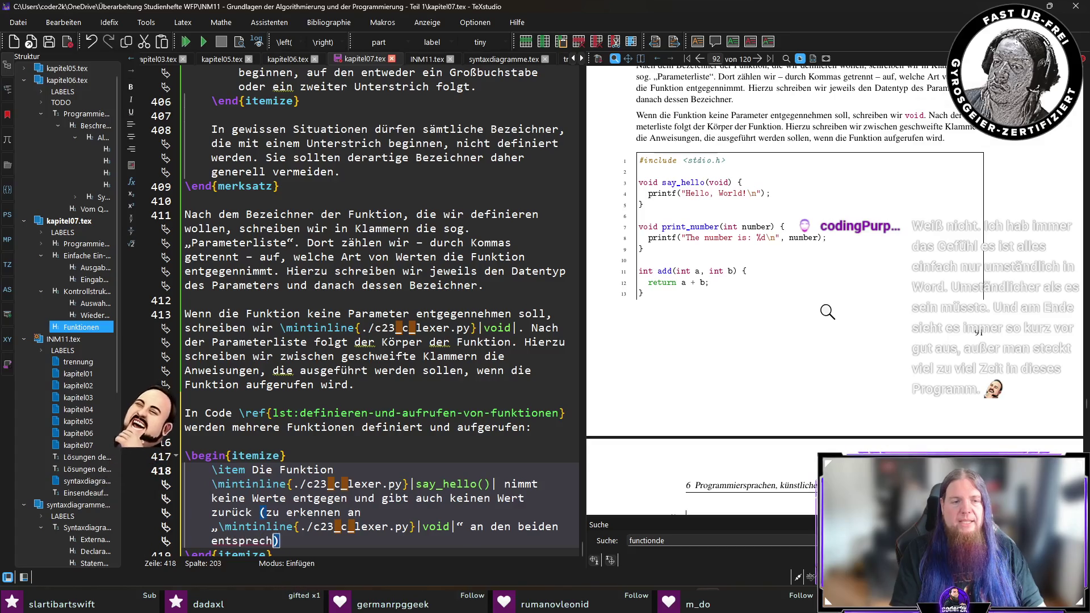
{"action": "type", "text": "len)."}
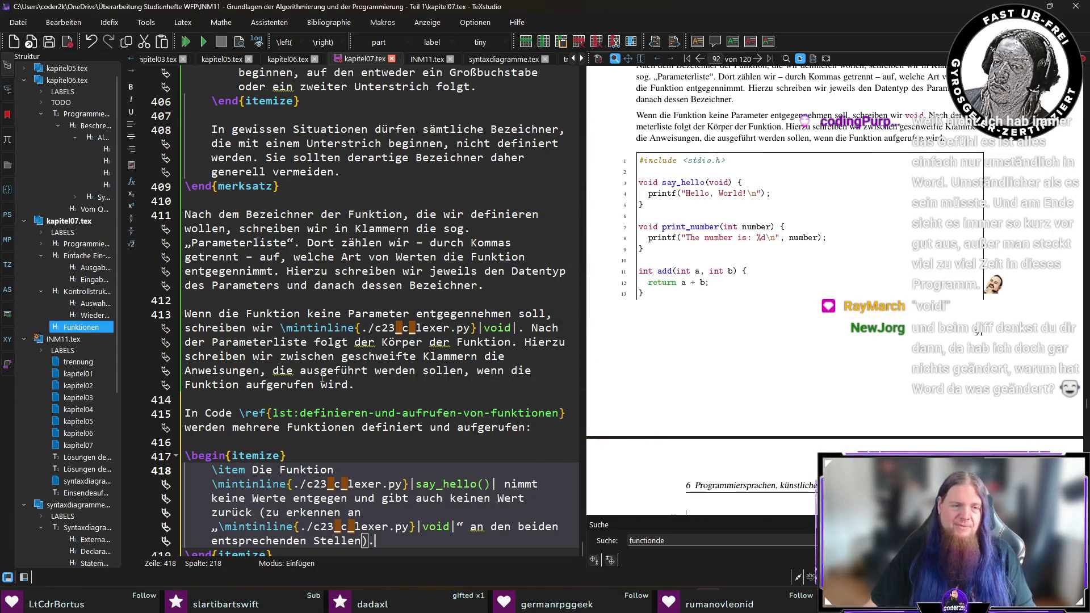
Save the chapter, add a new line after the item, and switch to the CV document
{"action": "scroll", "coordinate": [373, 387], "scroll_direction": "down", "scroll_amount": 3}
{"action": "key", "text": "ctrl+s"}
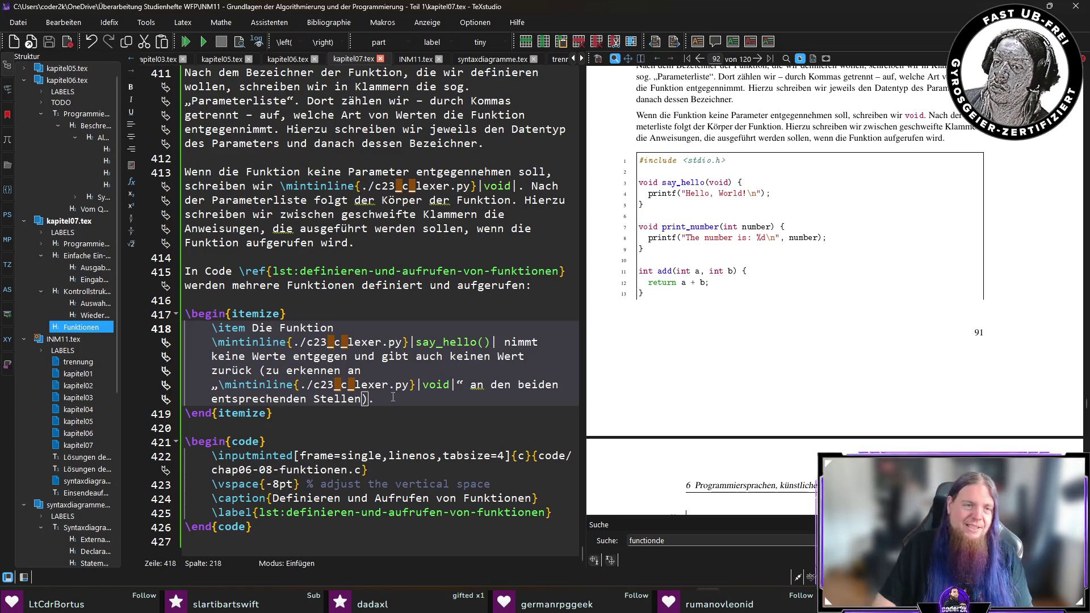
{"action": "key", "text": "Return"}
{"action": "key", "text": "Return"}
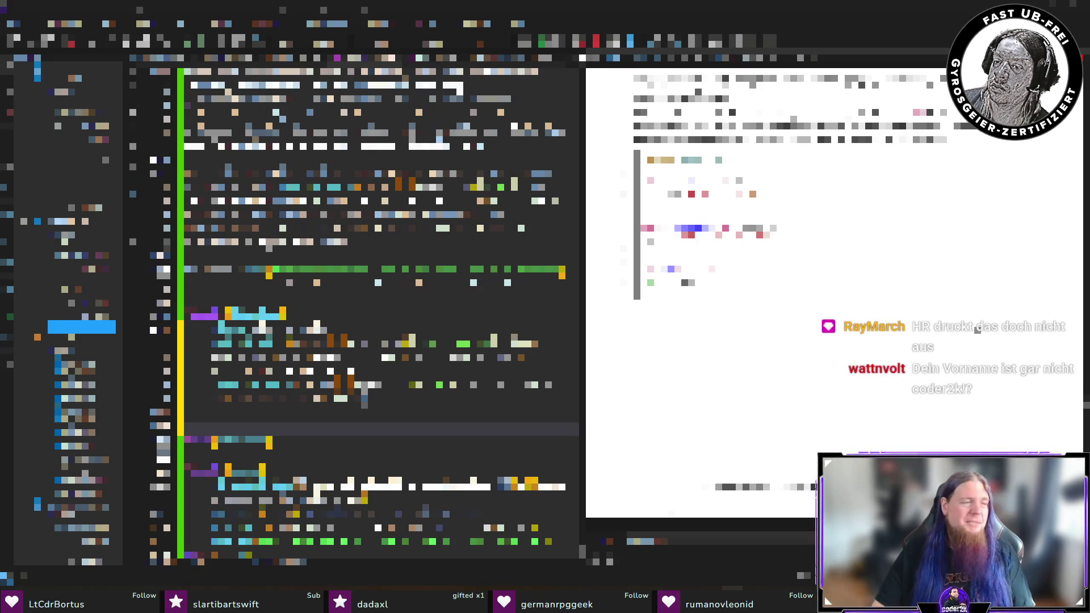
{"action": "key", "text": "alt+Tab"}
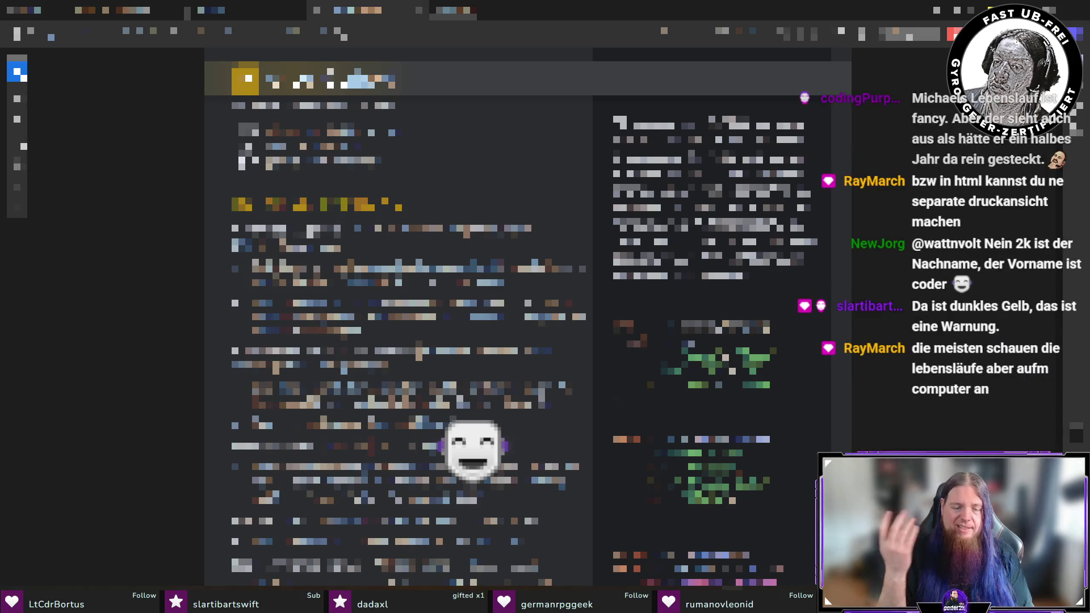
Switch back to the kapitel07.tex source in TeXstudio
{"action": "key", "text": "alt+Tab"}
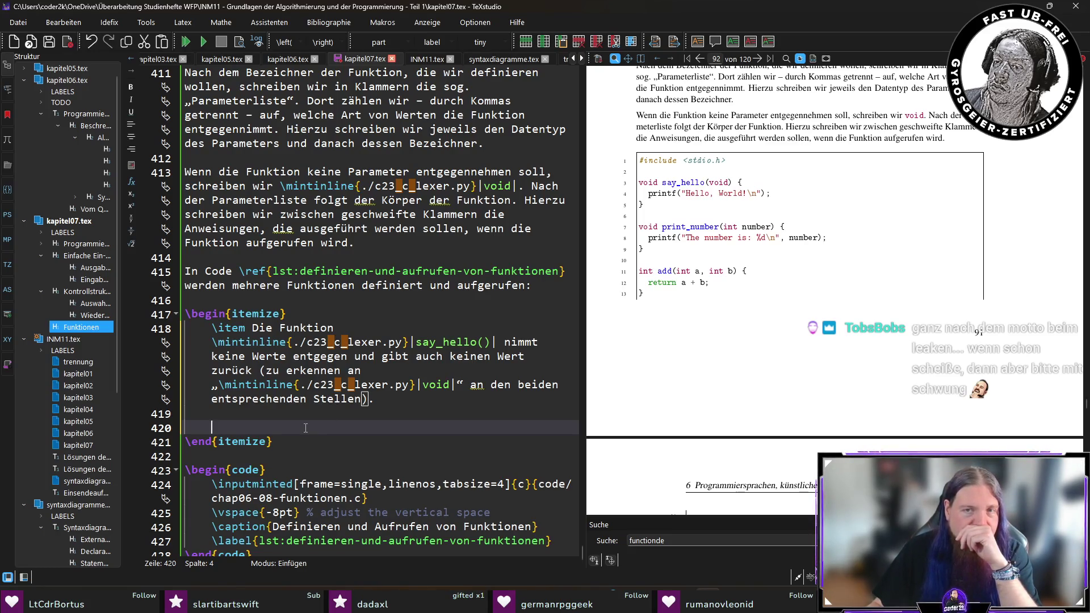
Add to the say_hello item that its body holds just one statement, an inline printf(...)
{"action": "left_click", "coordinate": [412, 386]}
{"action": "key", "text": "End"}
{"action": "type", "text": "Wird die Funktion aufgerufen"}
{"action": "key", "text": "ctrl+shift+Left"}
{"action": "key", "text": "ctrl+shift+Left"}
{"action": "key", "text": "ctrl+shift+Left"}
{"action": "key", "text": "ctrl+shift+Left"}
{"action": "type", "text": "In"}
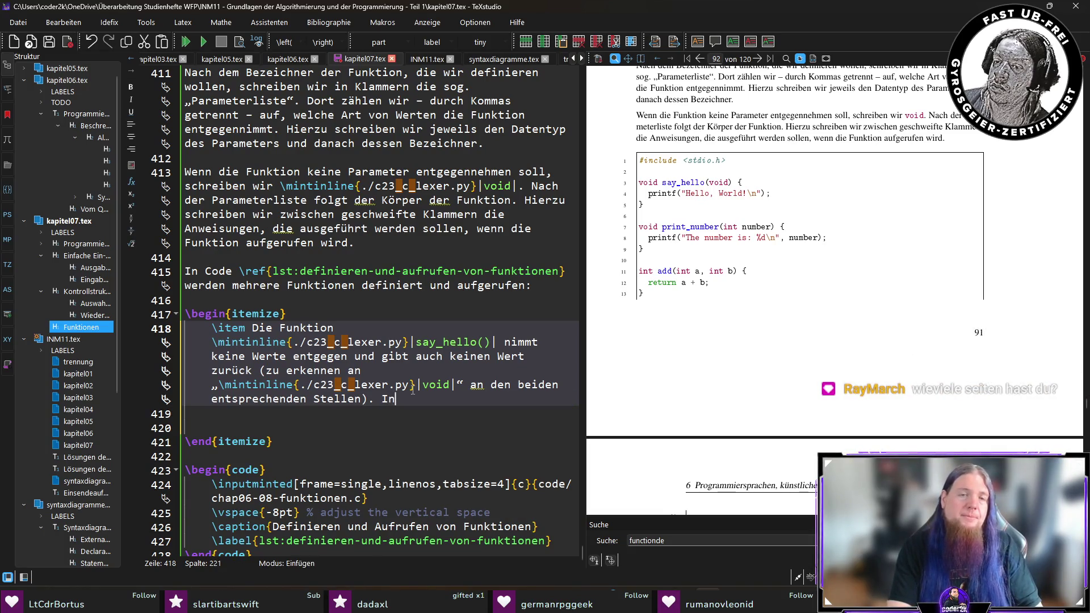
{"action": "key", "text": "BackSpace"}
{"action": "key", "text": "BackSpace"}
{"action": "type", "text": "B"}
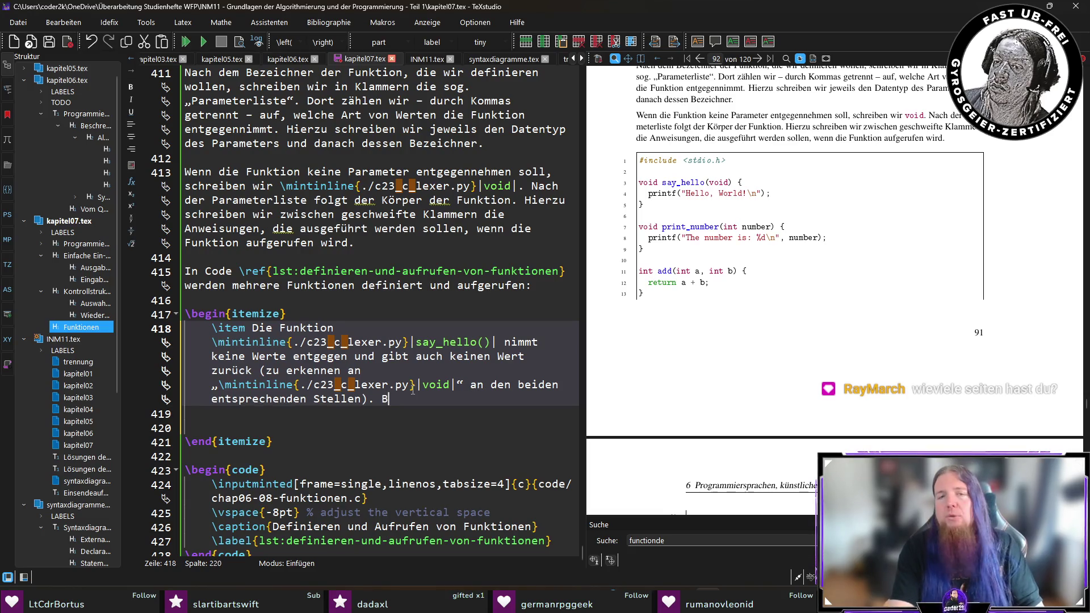
{"action": "type", "text": "eim Aufruf de"}
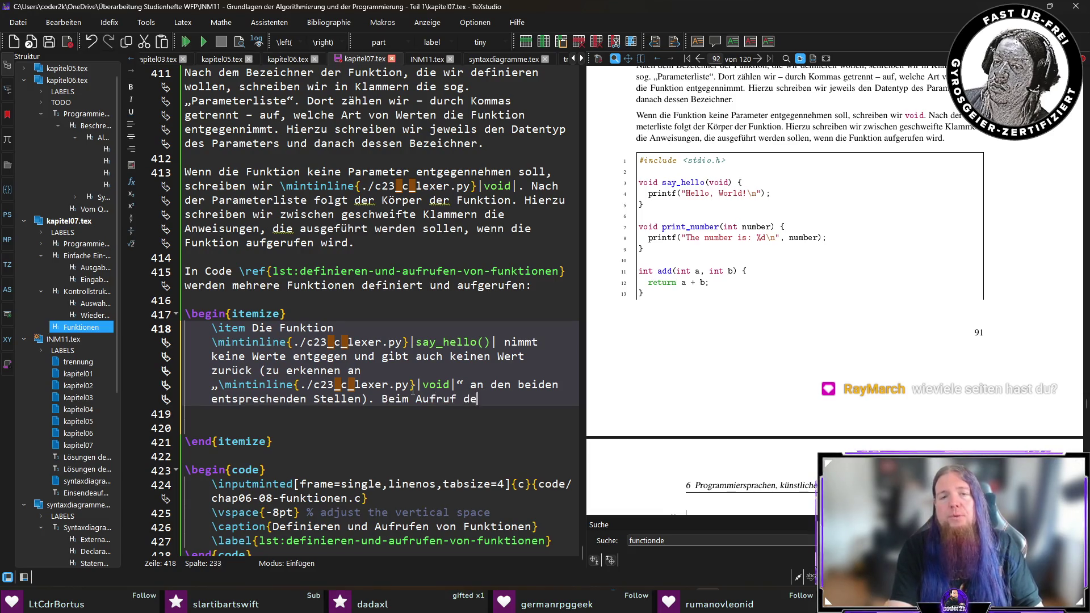
{"action": "type", "text": "r Funktion wird das"}
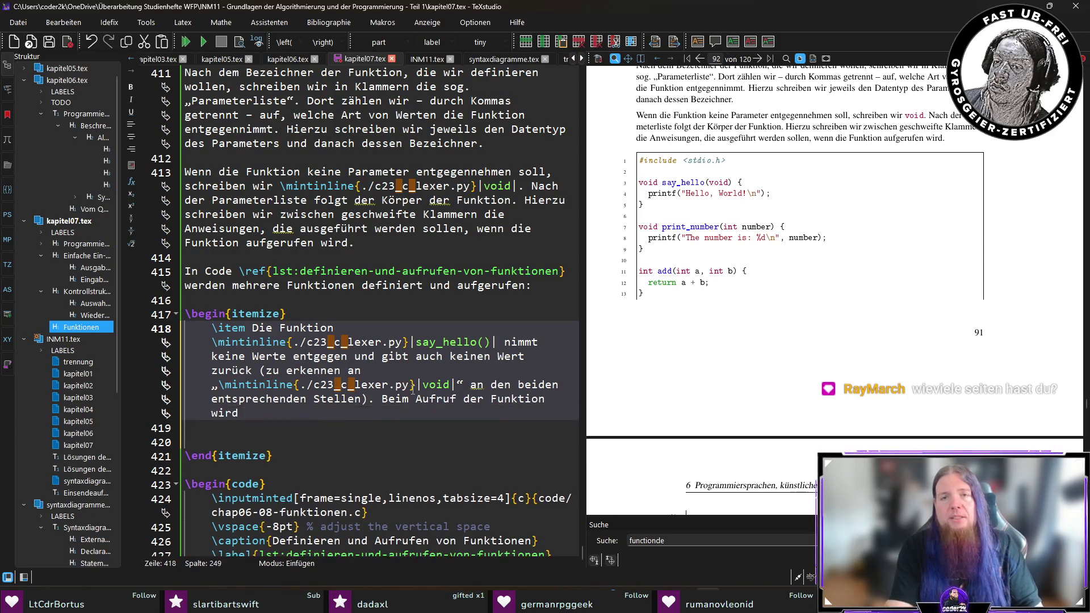
{"action": "key", "text": "BackSpace"}
{"action": "key", "text": "BackSpace"}
{"action": "key", "text": "BackSpace"}
{"action": "type", "text": "ie enthaltene \\pr"}
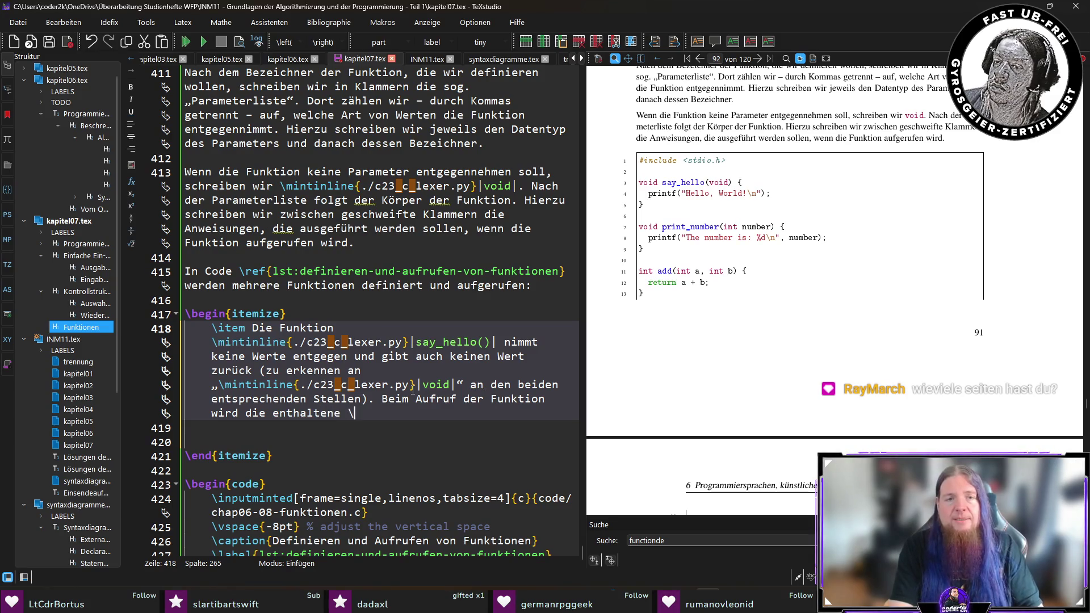
{"action": "key", "text": "BackSpace"}
{"action": "key", "text": "BackSpace"}
{"action": "key", "text": "BackSpace"}
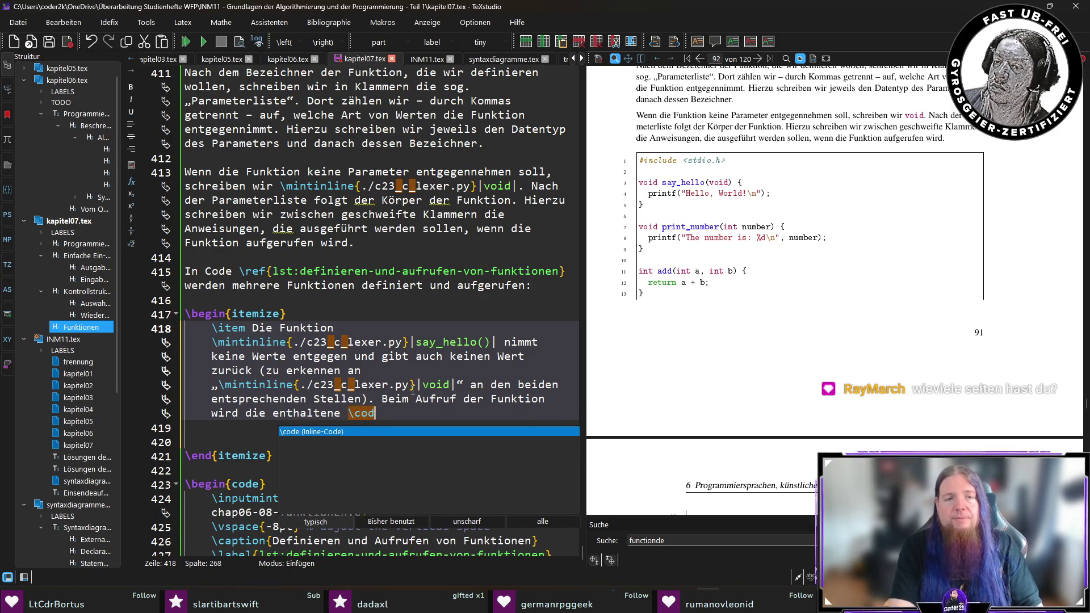
{"action": "type", "text": "\\mintinline{./c23_c_lexer.py}|"}
{"action": "type", "text": "printf()"}
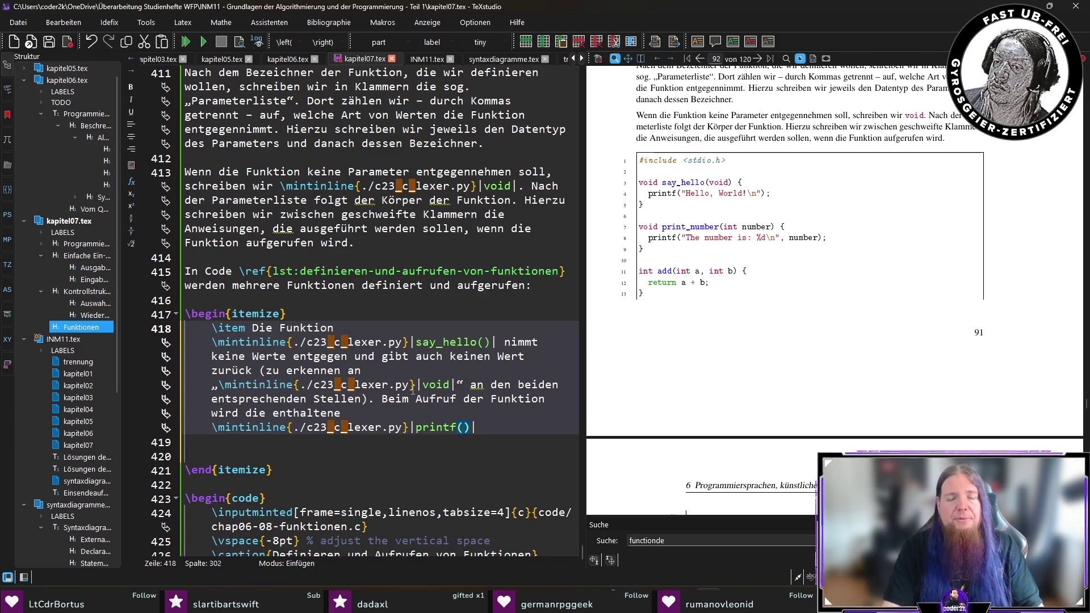
{"action": "type", "text": "|"}
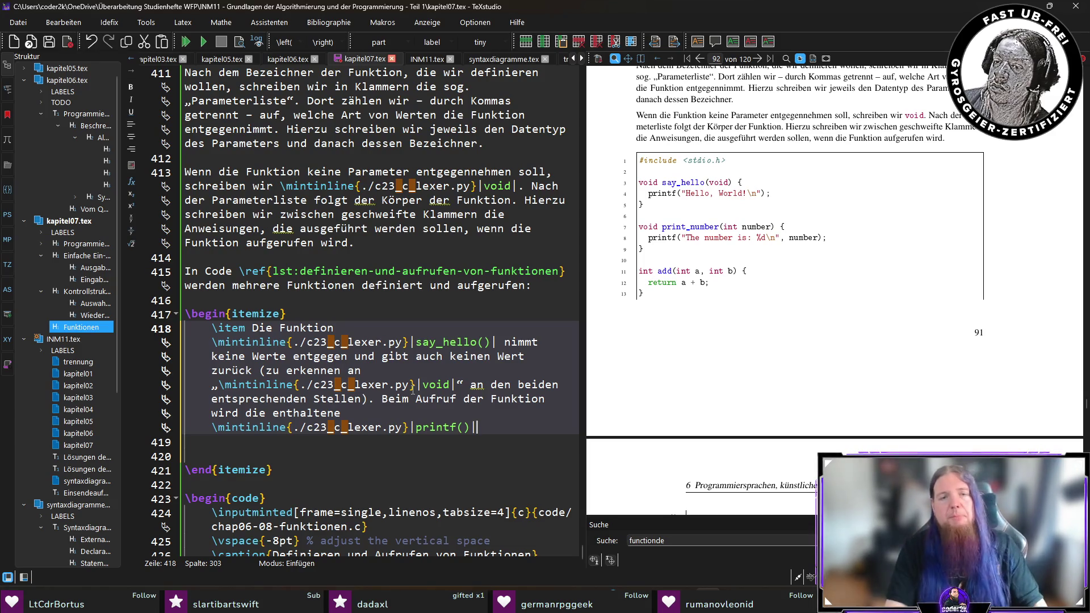
{"action": "key", "text": "shift+Up"}
{"action": "key", "text": "shift+Up"}
{"action": "key", "text": "ctrl+shift+Left"}
{"action": "key", "text": "ctrl+shift+Left"}
{"action": "key", "text": "ctrl+shift+Left"}
{"action": "type", "text": "Im"}
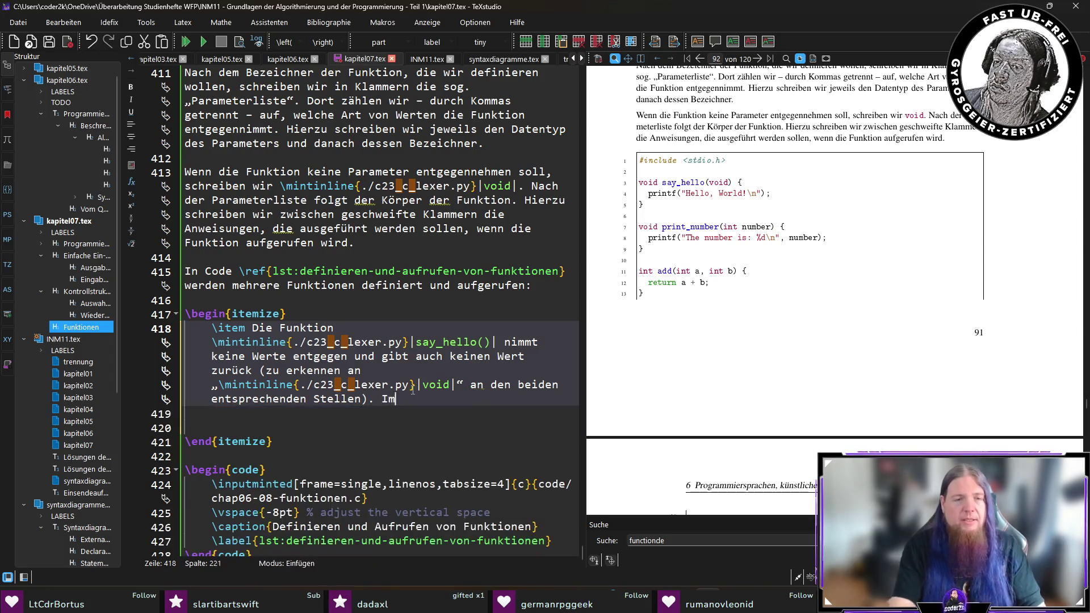
{"action": "type", "text": " Körper der Funktion befindet sich"}
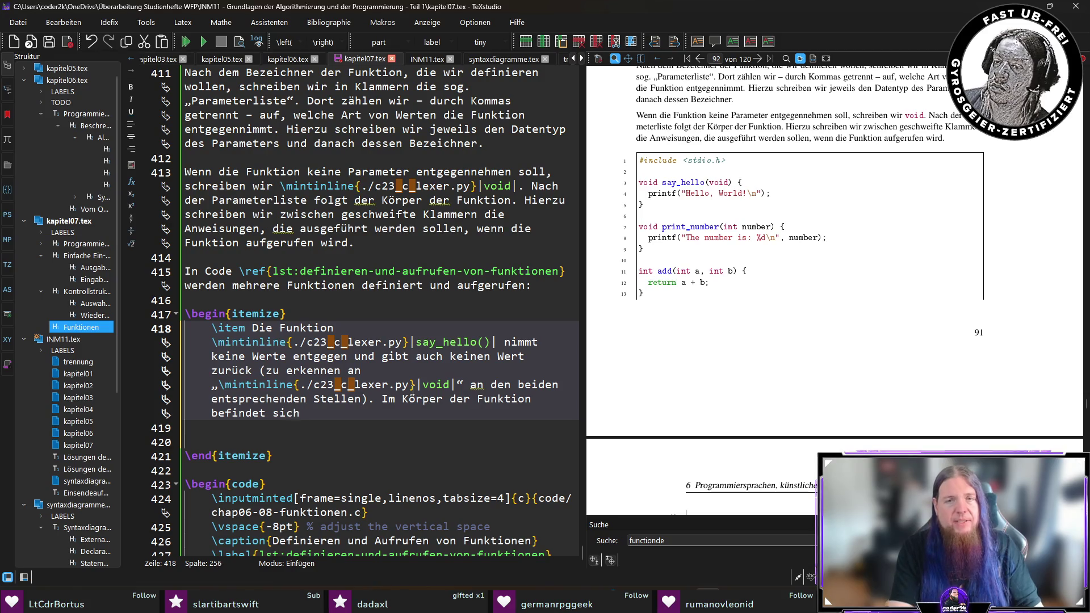
{"action": "type", "text": " e"}
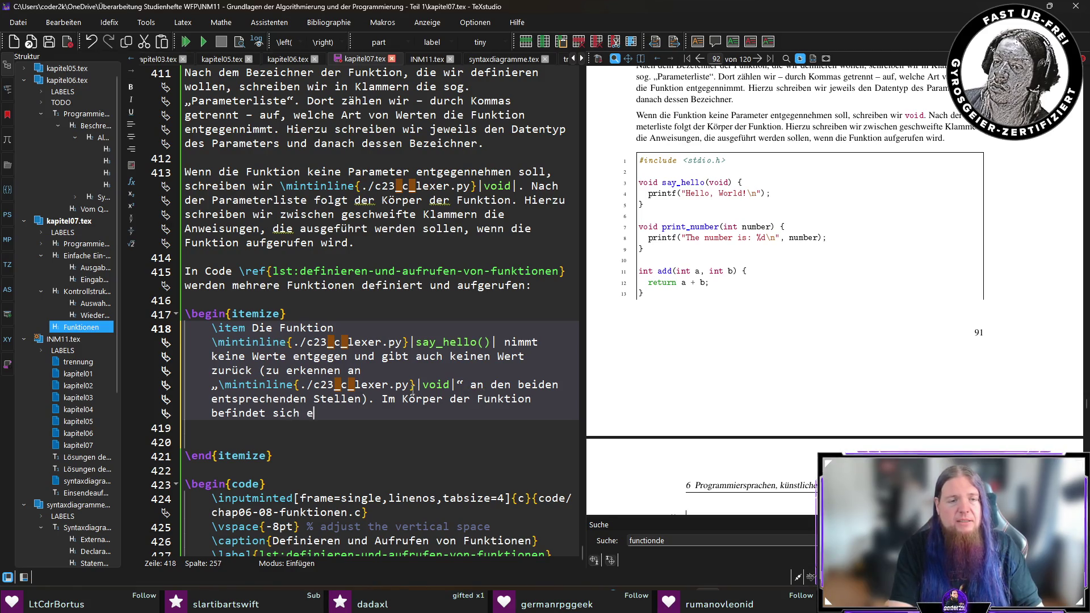
{"action": "key", "text": "BackSpace"}
{"action": "type", "text": "lediglich eine "}
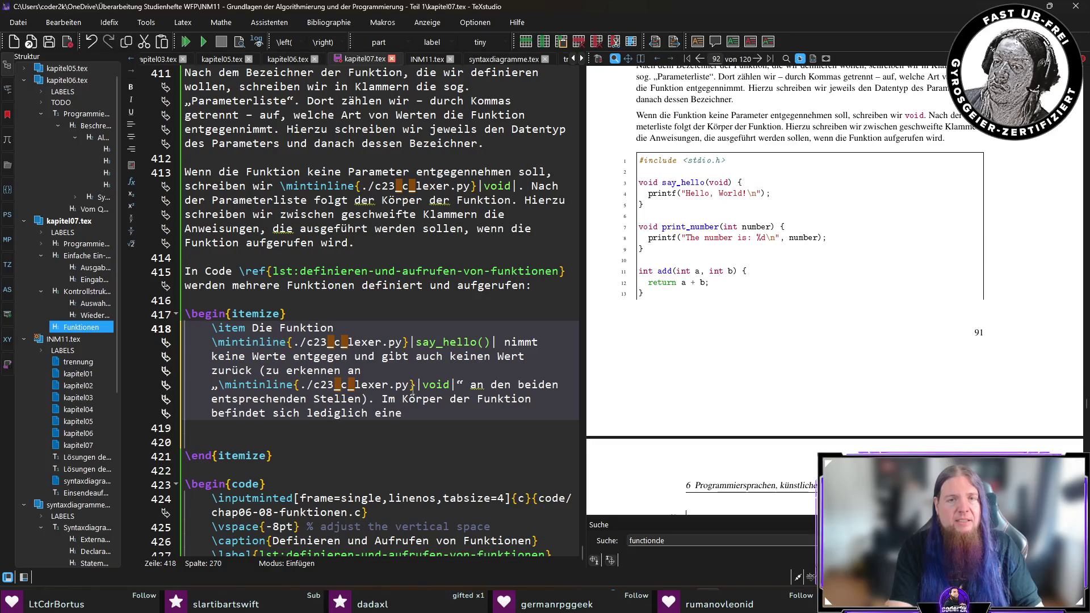
{"action": "type", "text": "Anweisung"}
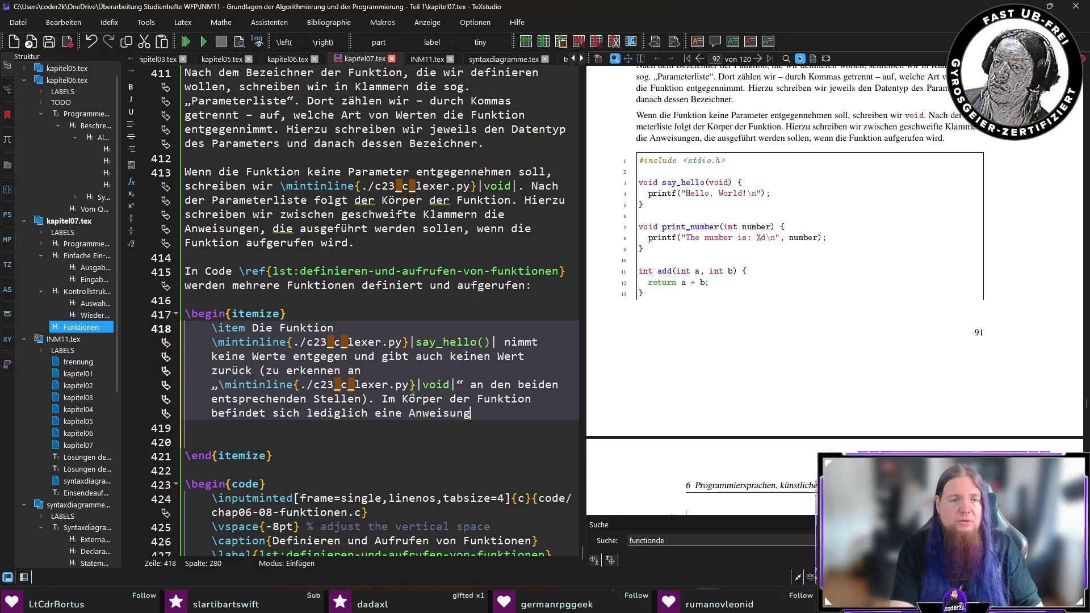
{"action": "type", "text": " ("}
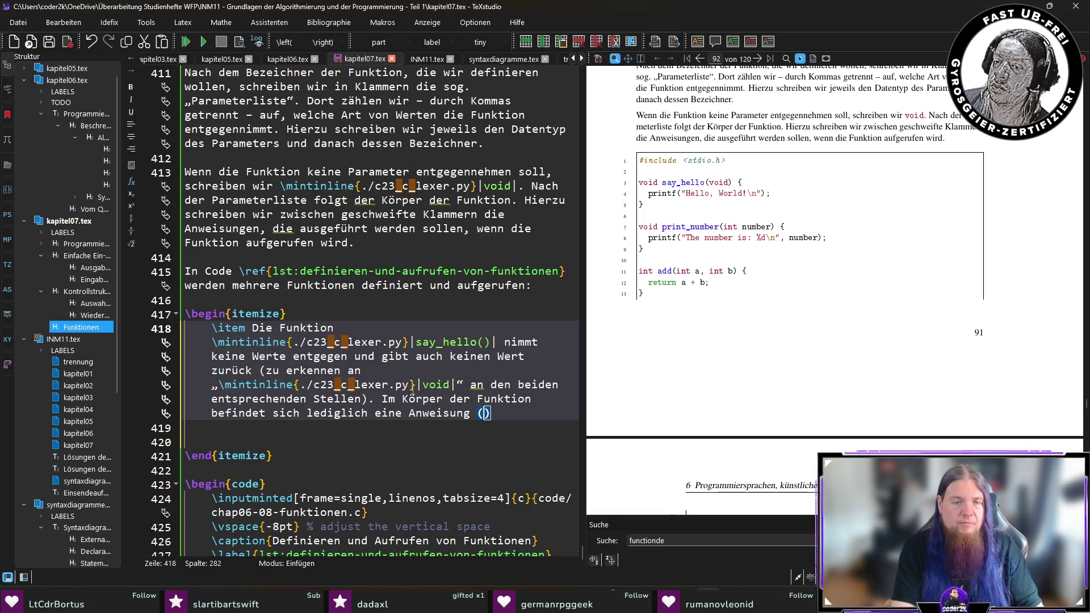
{"action": "type", "text": "\\mintinline{./c23_c_lexer.py}|p|"}
{"action": "type", "text": "rintf(..."}
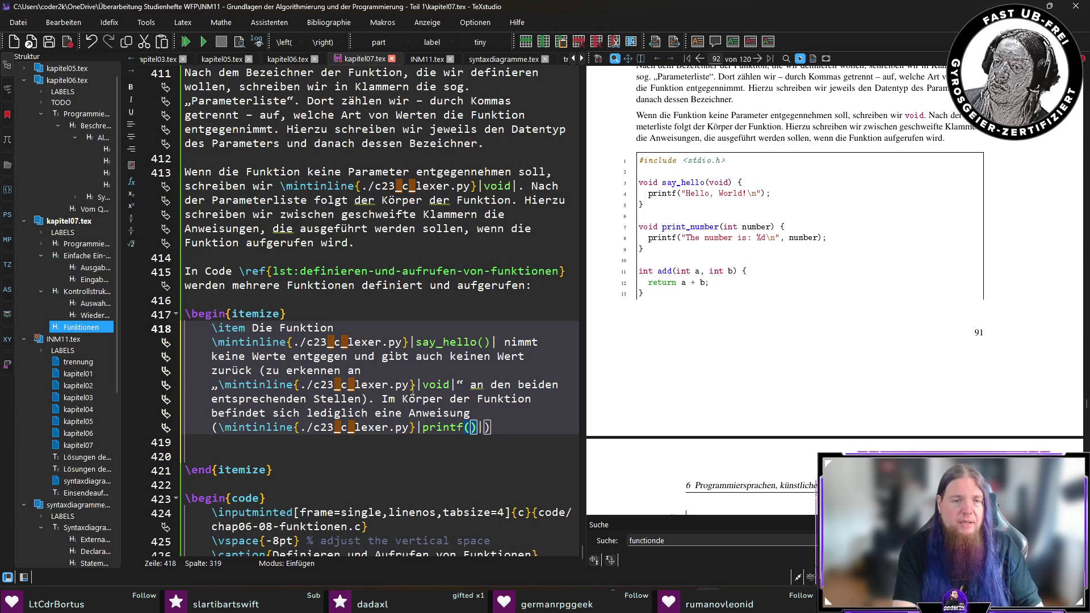
Add a semicolon after printf(...), append 'Diese wird ausgeführt, wenn die Funktion aufgerufen wird.' and save
{"action": "key", "text": "End"}
{"action": "type", "text": "."}
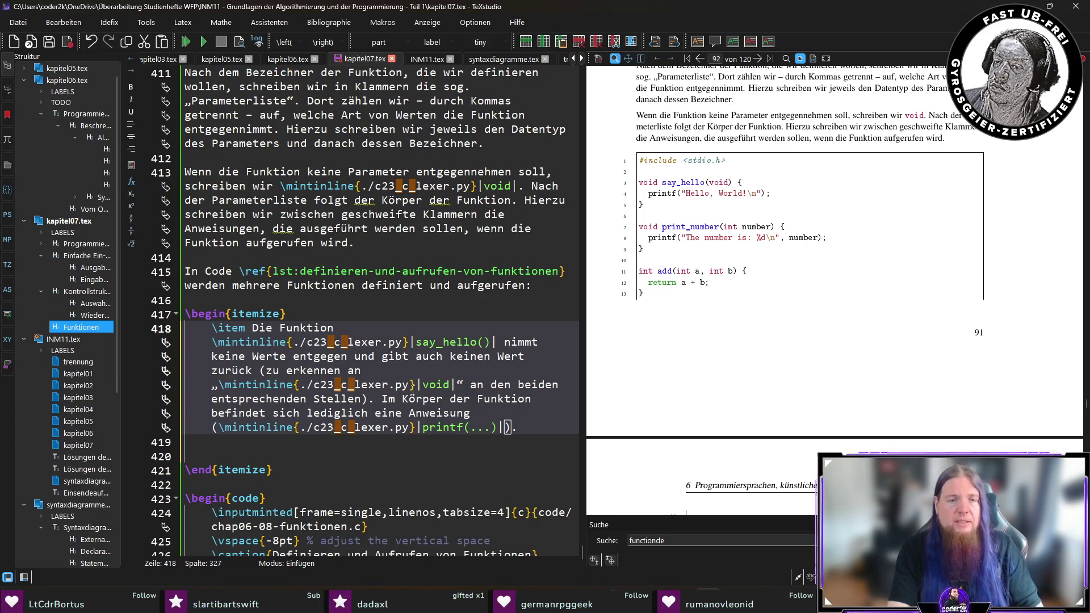
{"action": "type", "text": " Diese wird ausgeführt"}
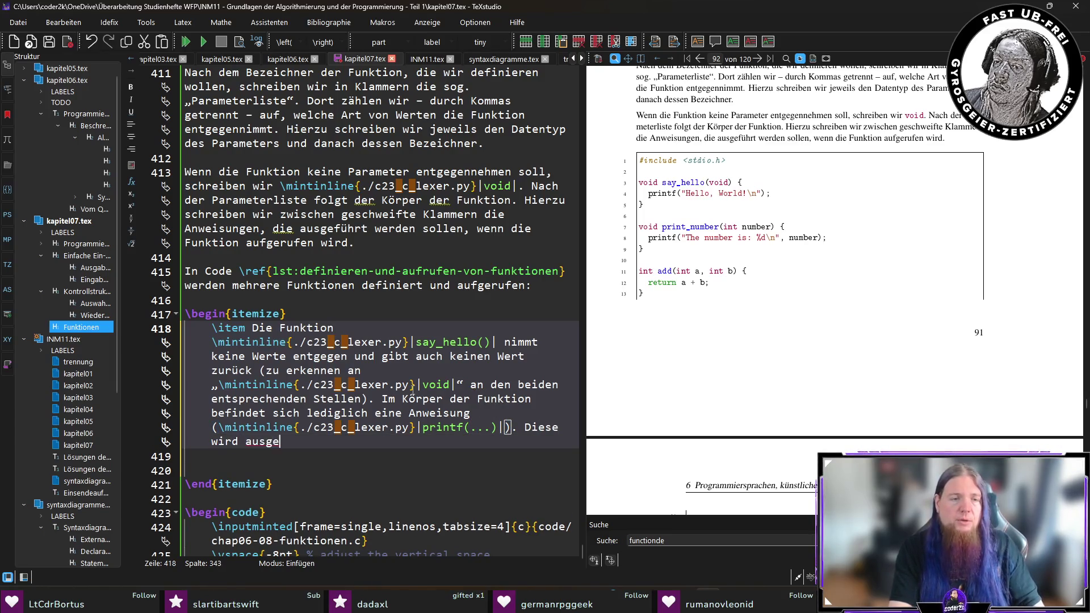
{"action": "left_click", "coordinate": [499, 427]}
{"action": "type", "text": ";"}
{"action": "key", "text": "End"}
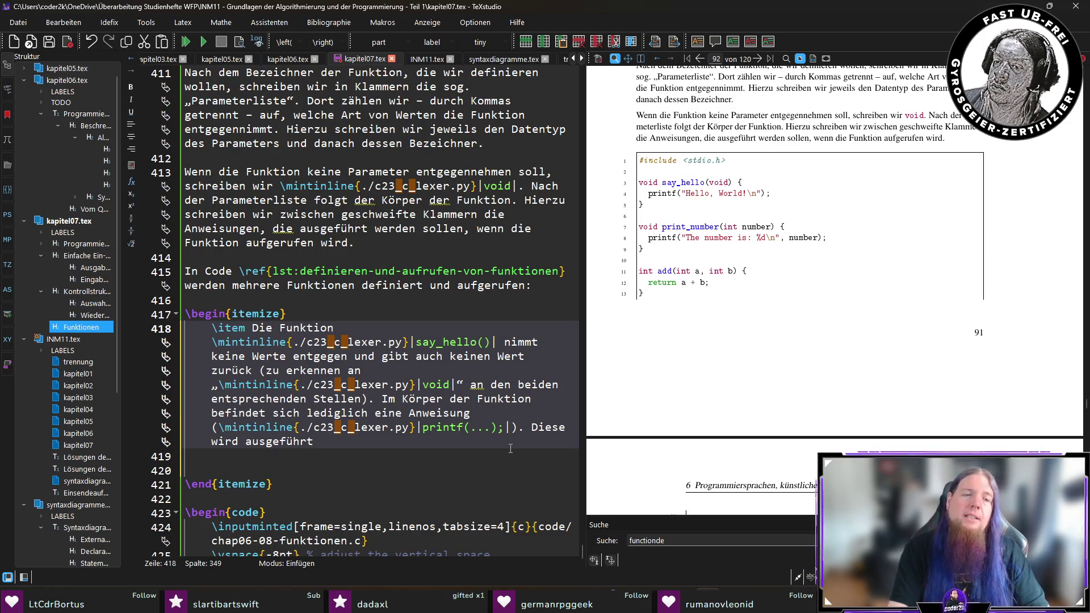
{"action": "type", "text": ", wenn die Fun"}
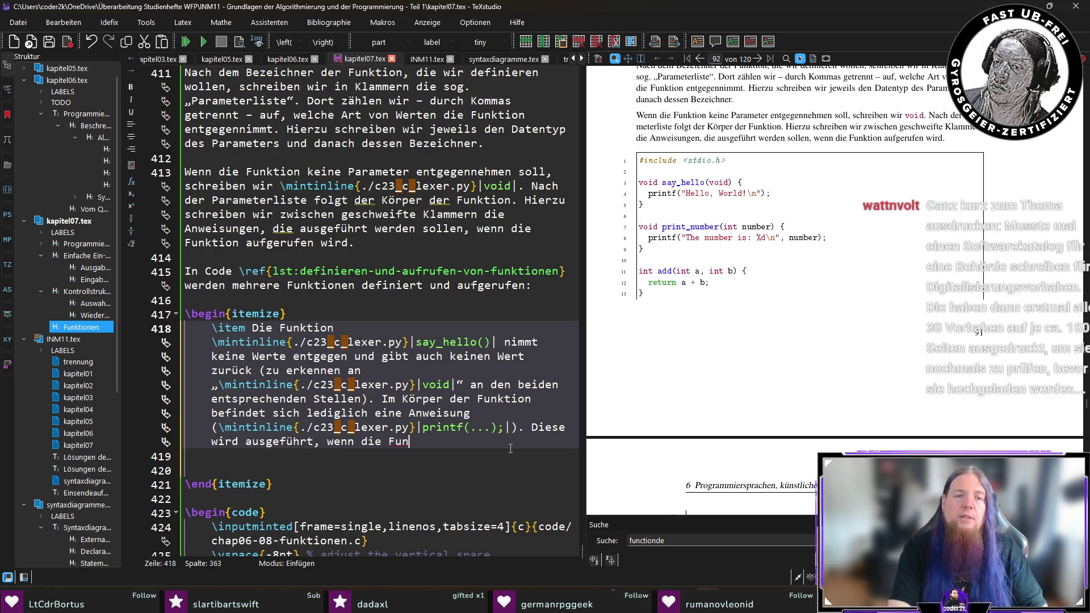
{"action": "type", "text": "ktion aufgerufen wird."}
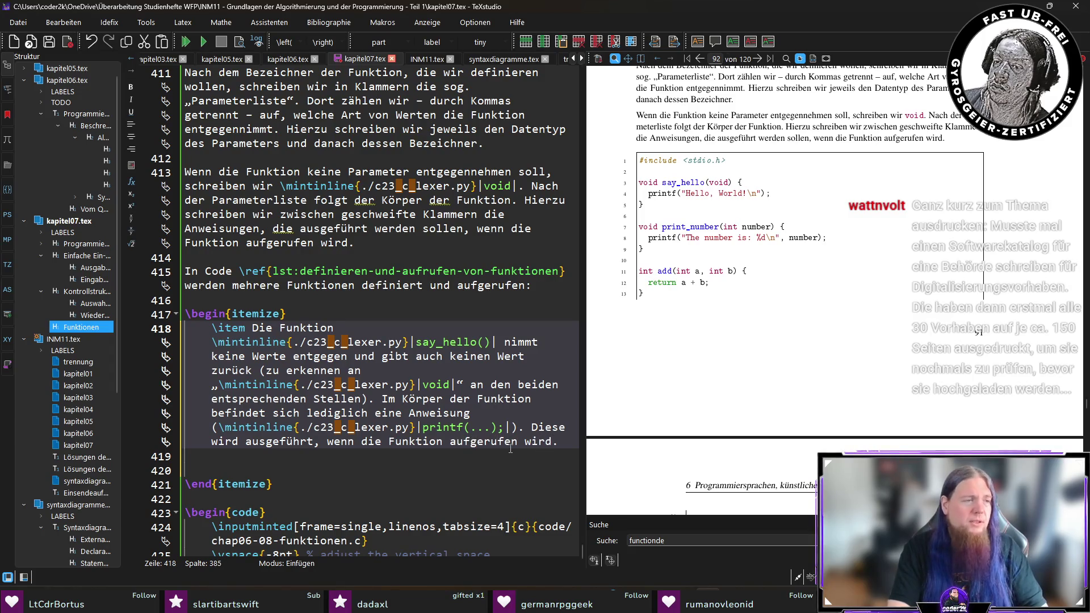
{"action": "key", "text": "ctrl+s"}
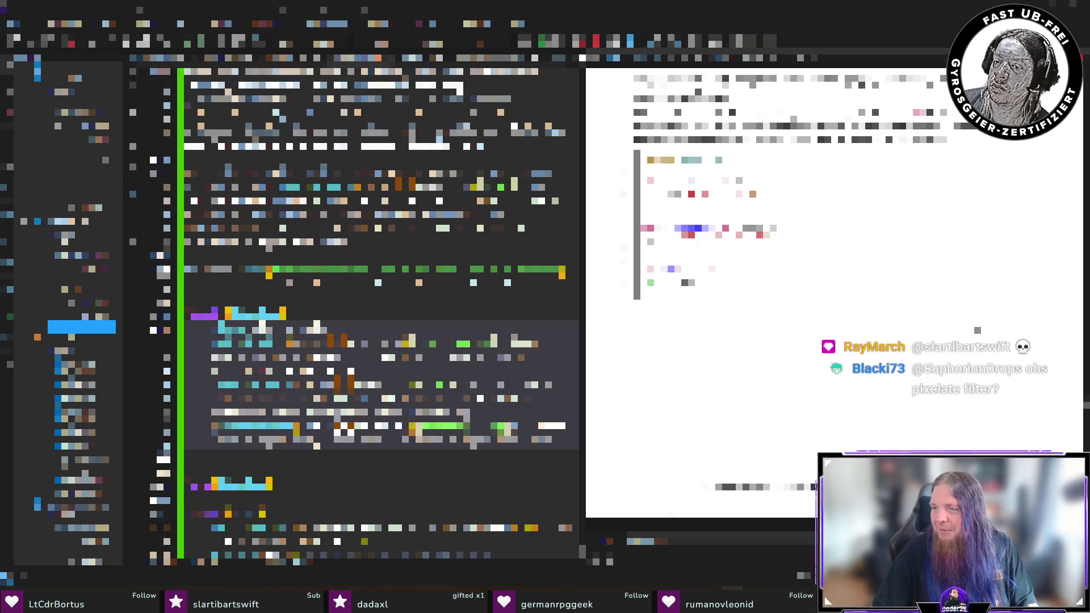
Switch to the résumé PDF in Adobe Acrobat
{"action": "key", "text": "alt+Tab"}
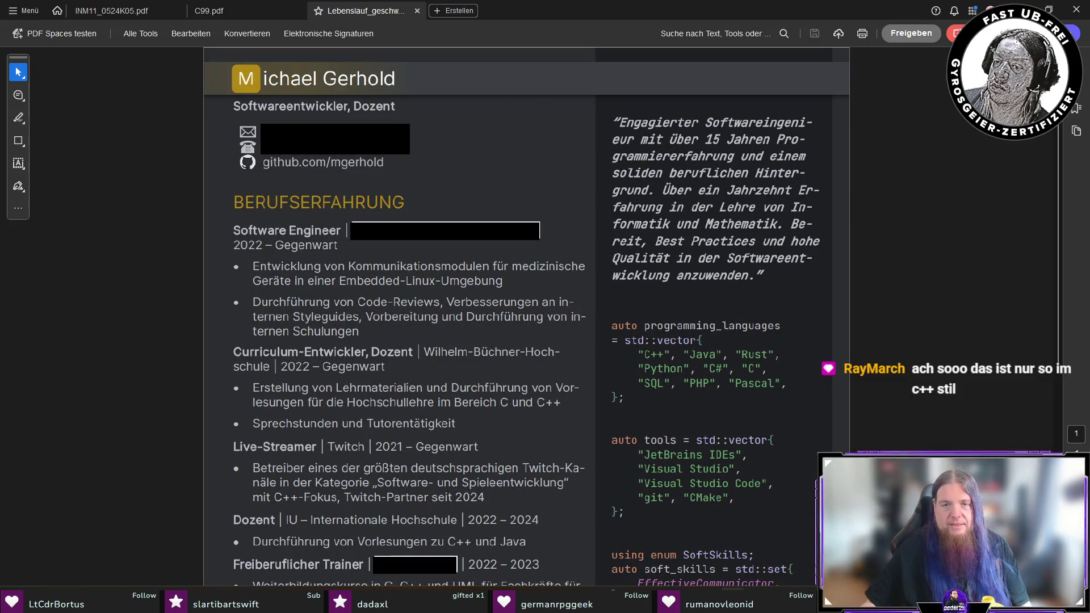
Read the CV PDF down to its Ausbildung section, then return to the kapitel07.tex chapter
{"action": "scroll", "coordinate": [911, 368], "scroll_direction": "down", "scroll_amount": 5}
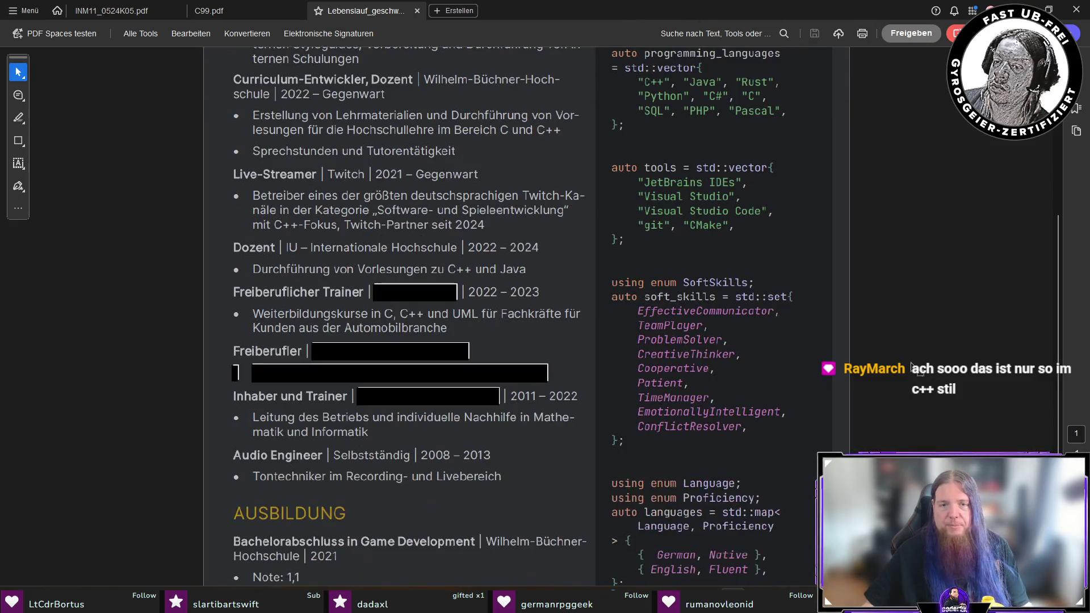
{"action": "scroll", "coordinate": [912, 368], "scroll_direction": "down", "scroll_amount": 1}
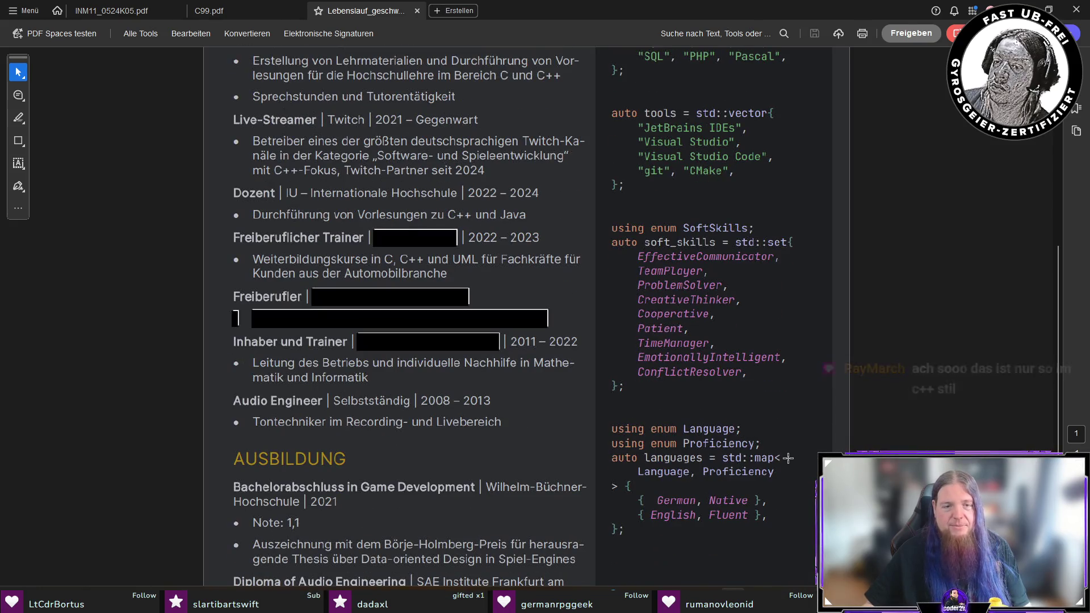
{"action": "scroll", "coordinate": [681, 471], "scroll_direction": "down", "scroll_amount": 1}
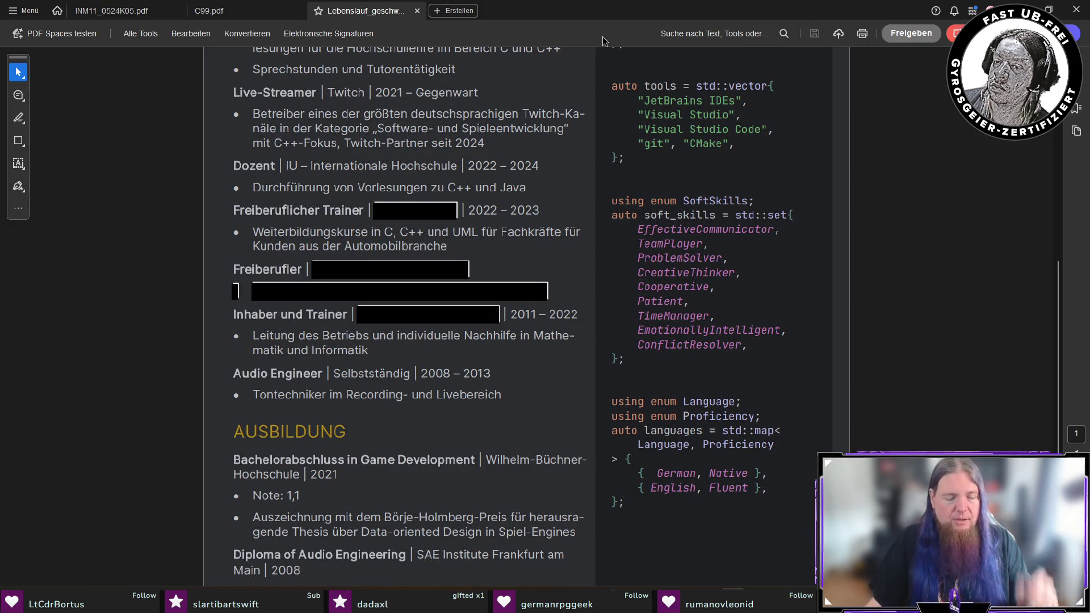
{"action": "key", "text": "alt+Tab"}
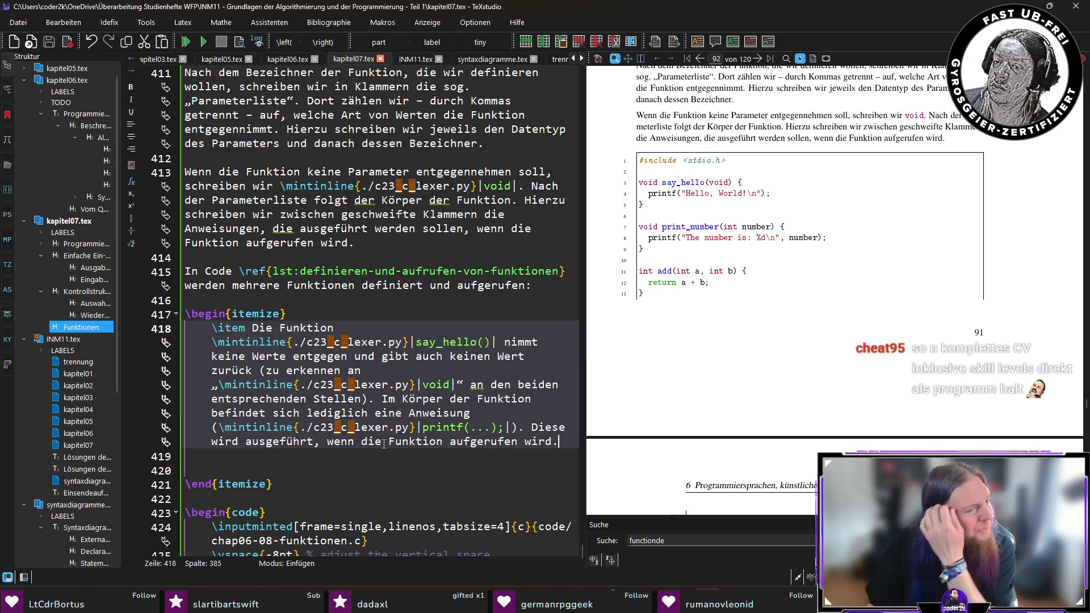
Add a second \item saying print_number() also returns void but takes an int parameter
{"action": "left_click", "coordinate": [310, 455]}
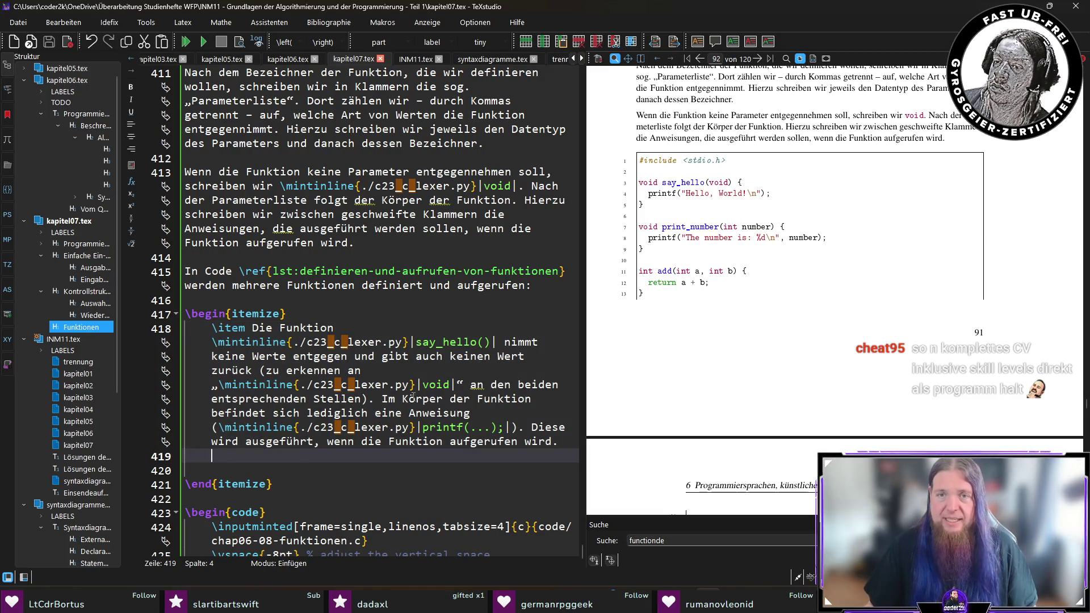
{"action": "scroll", "coordinate": [343, 406], "scroll_direction": "down", "scroll_amount": 2}
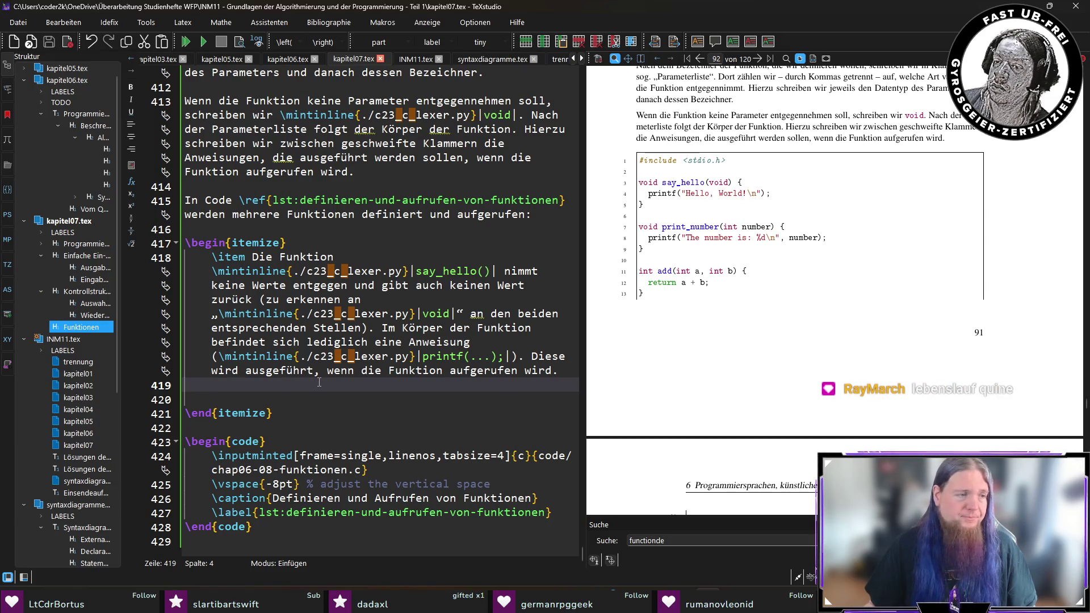
{"action": "key", "text": "Down"}
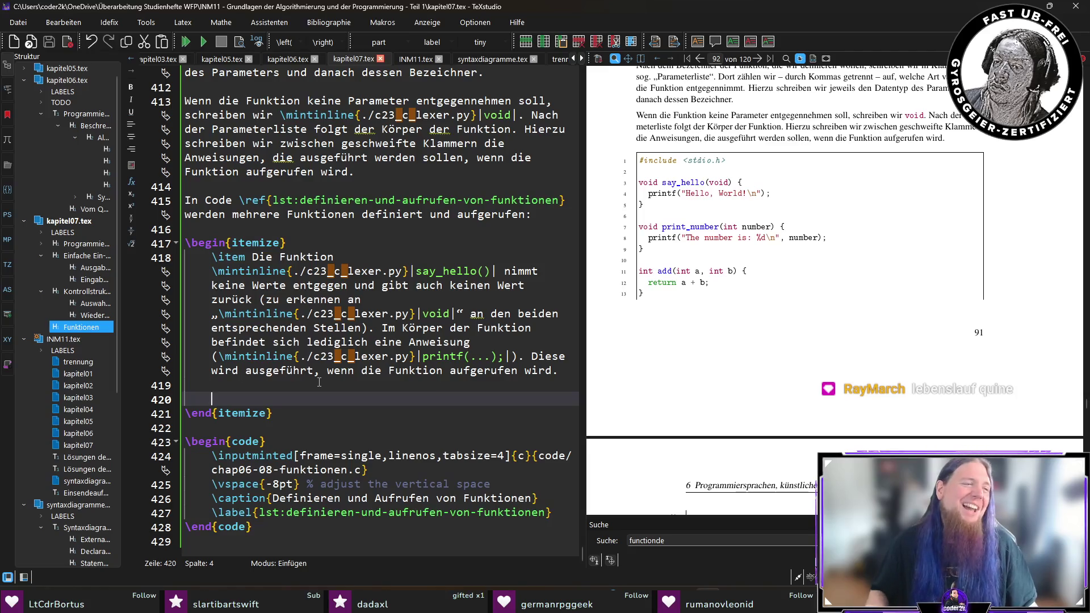
{"action": "type", "text": "\\item"}
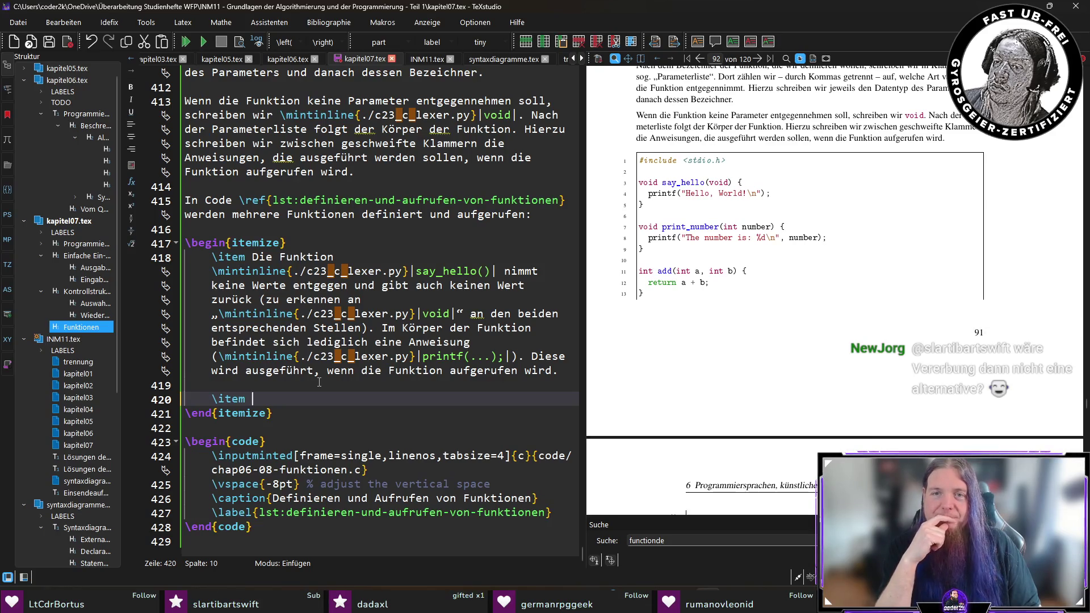
{"action": "type", "text": "D"}
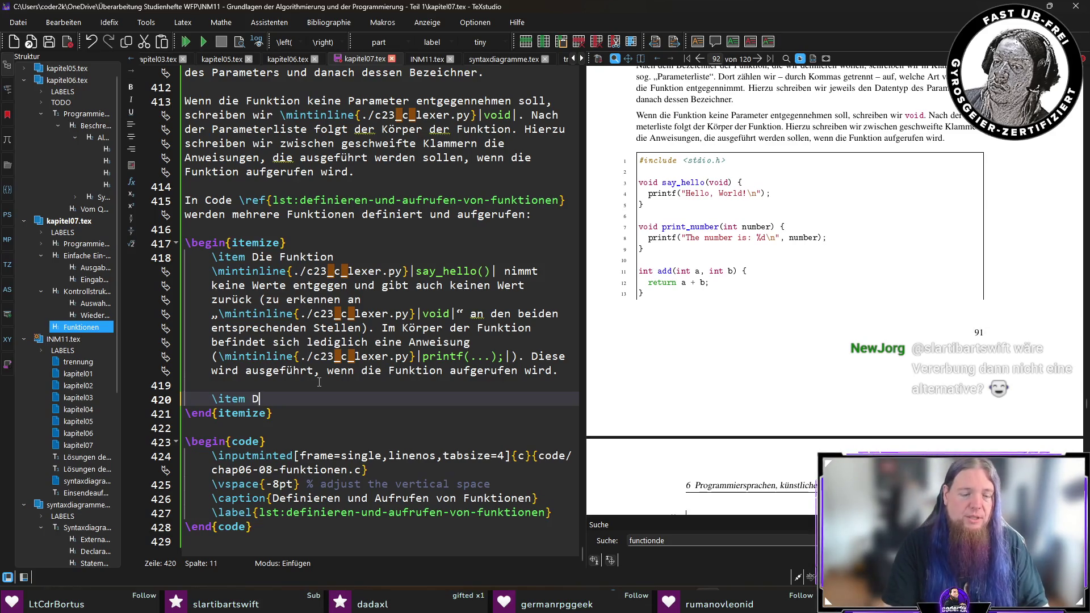
{"action": "type", "text": "ie Funktion \\"}
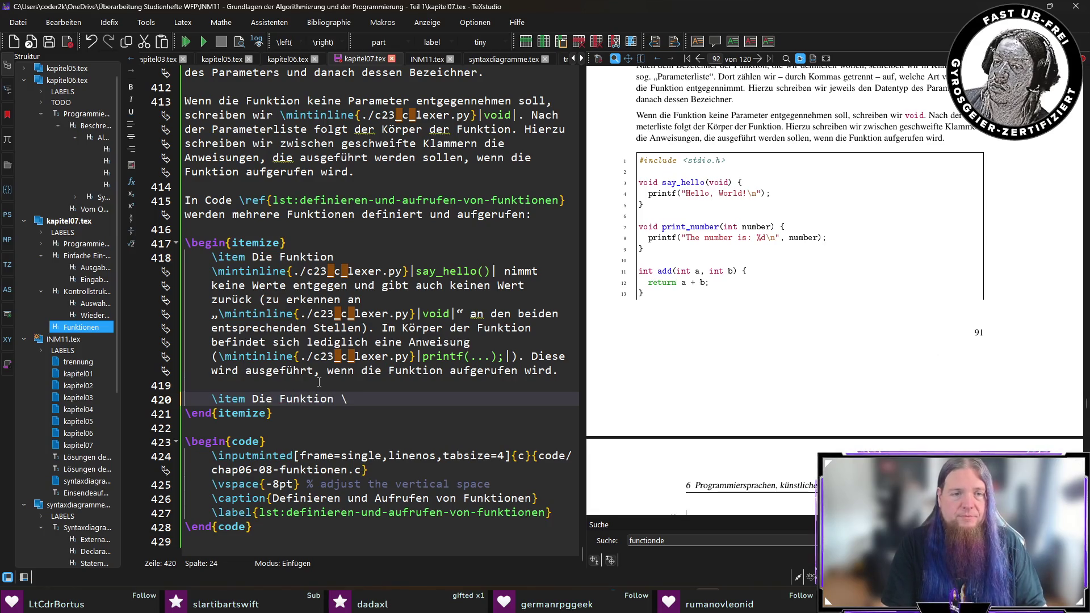
{"action": "type", "text": "mintinline{./c23_c_lexer.py}|print"}
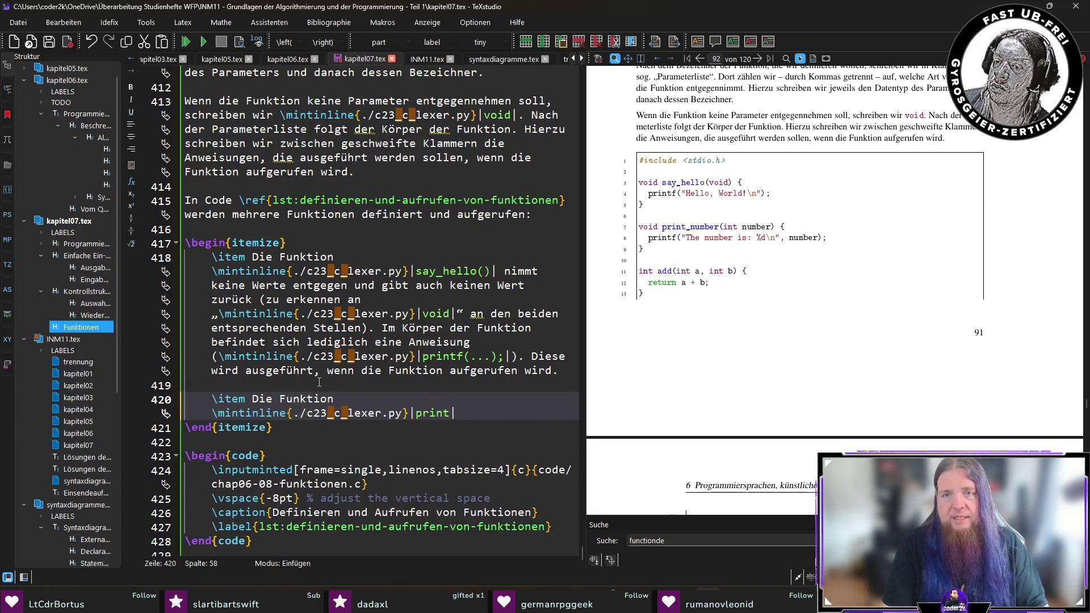
{"action": "type", "text": "_number()|"}
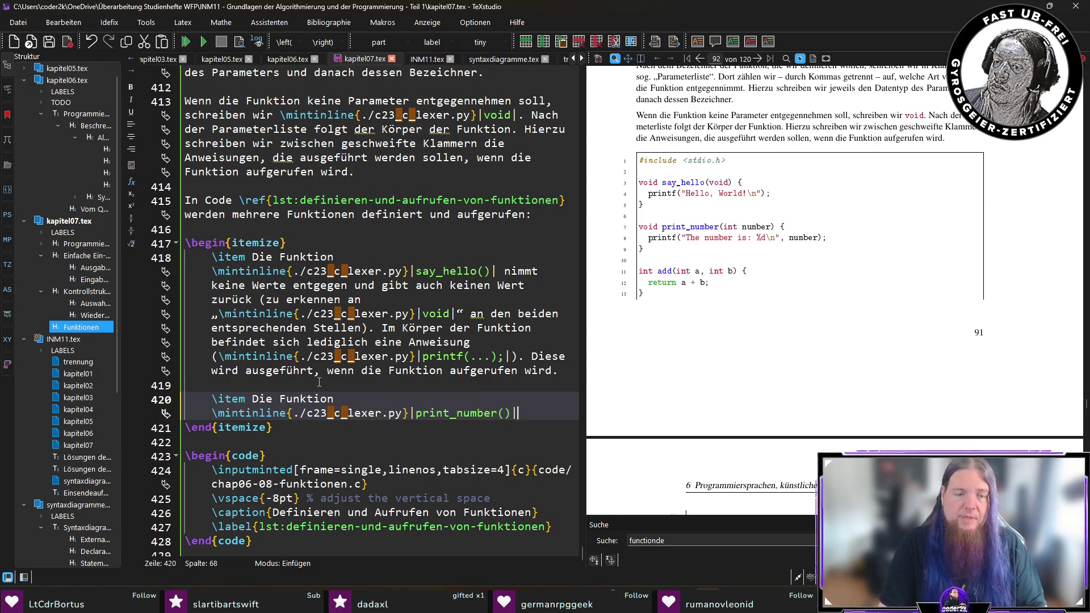
{"action": "type", "text": " gibt ebenfalls keinen W"}
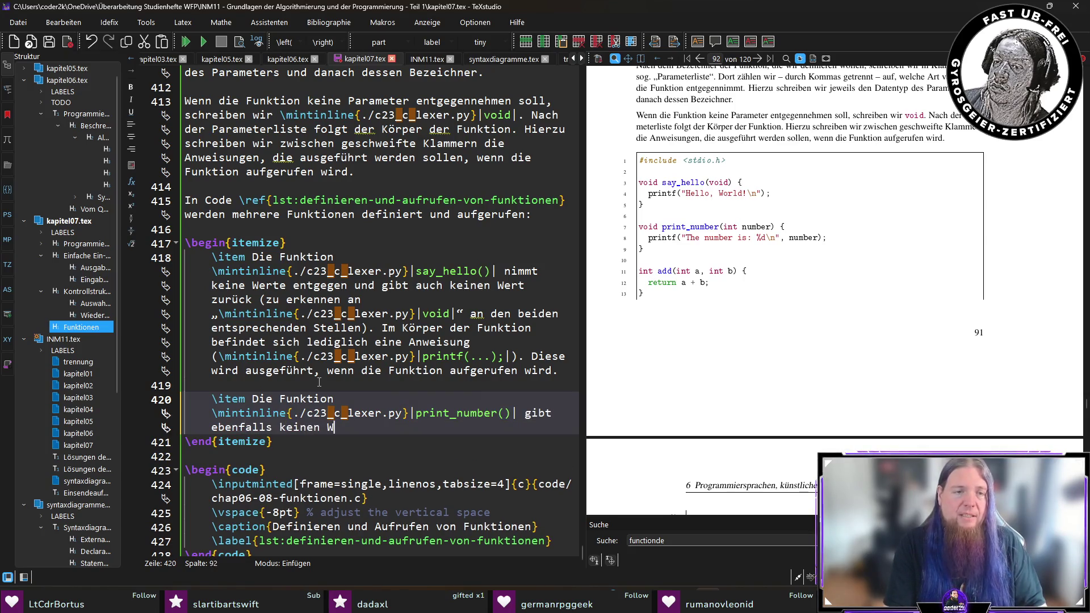
{"action": "type", "text": "ert zurück (\\Code"}
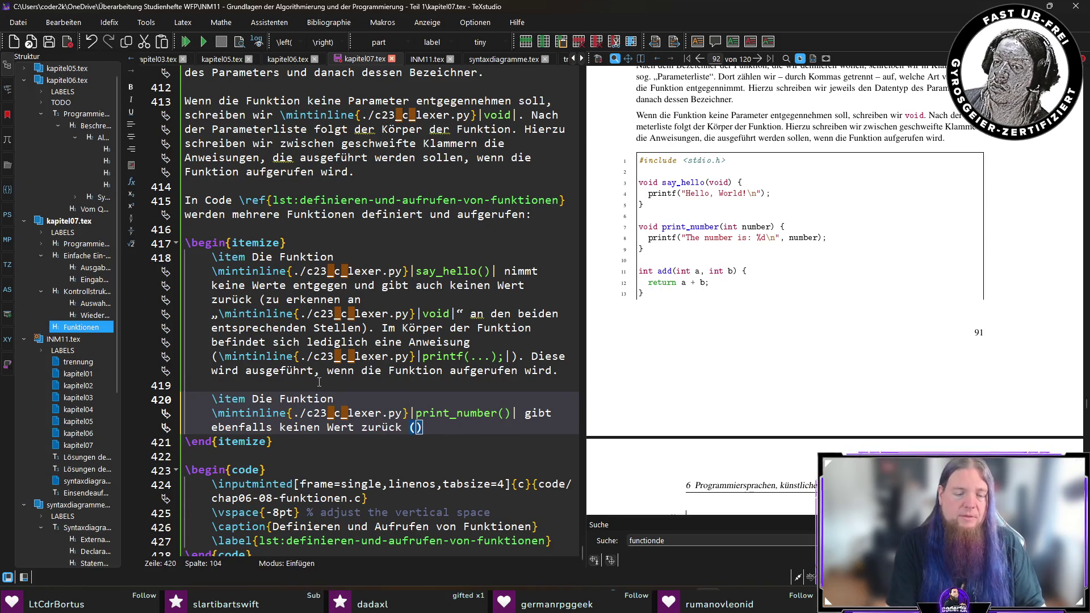
{"action": "key", "text": "Return"}
{"action": "type", "text": "void"}
{"action": "type", "text": ". A"}
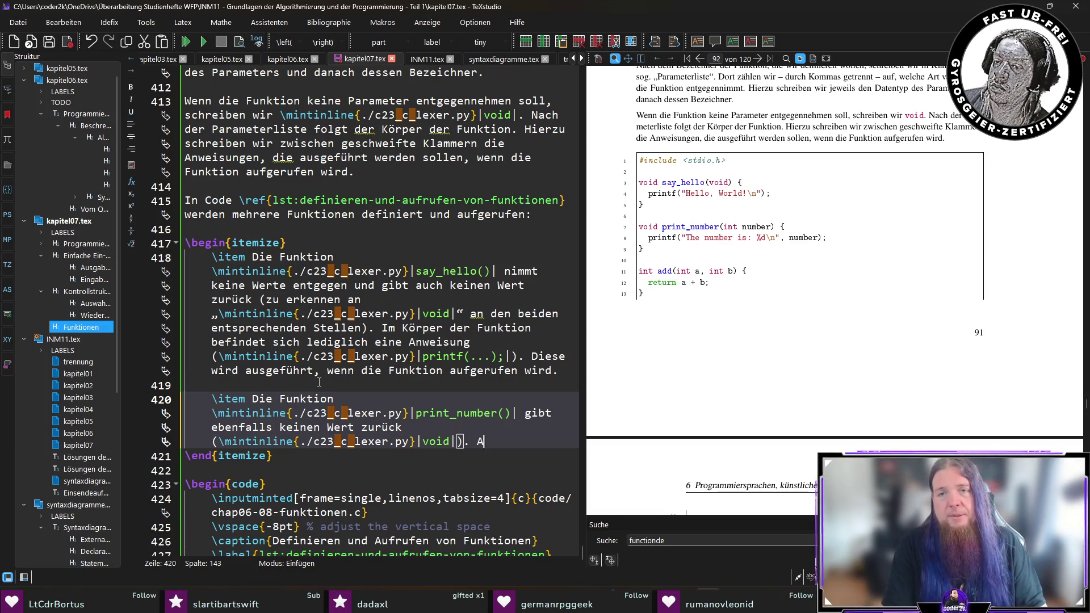
{"action": "type", "text": "llerdings nimmtsie einen Parameter"}
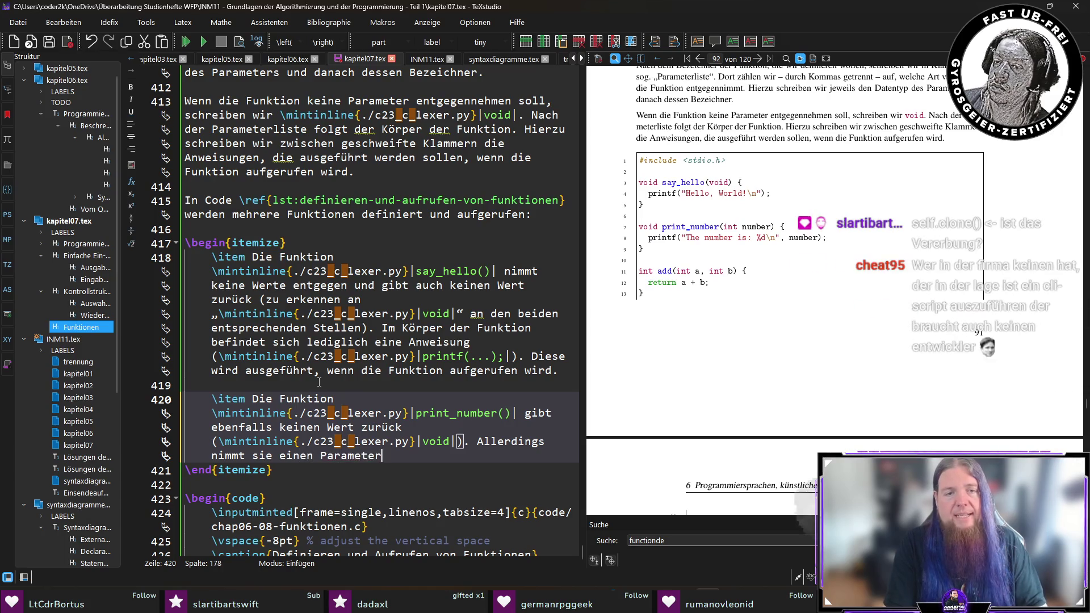
{"action": "type", "text": " vom Typ "}
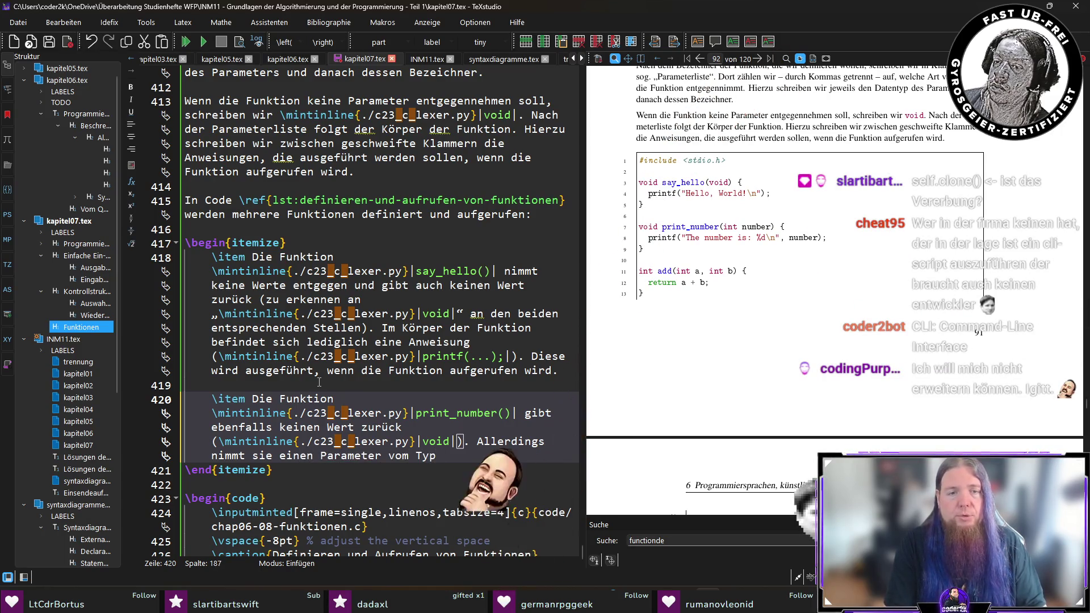
{"action": "type", "text": "\\mintinline{./c23_c_lexer.py}|int| "}
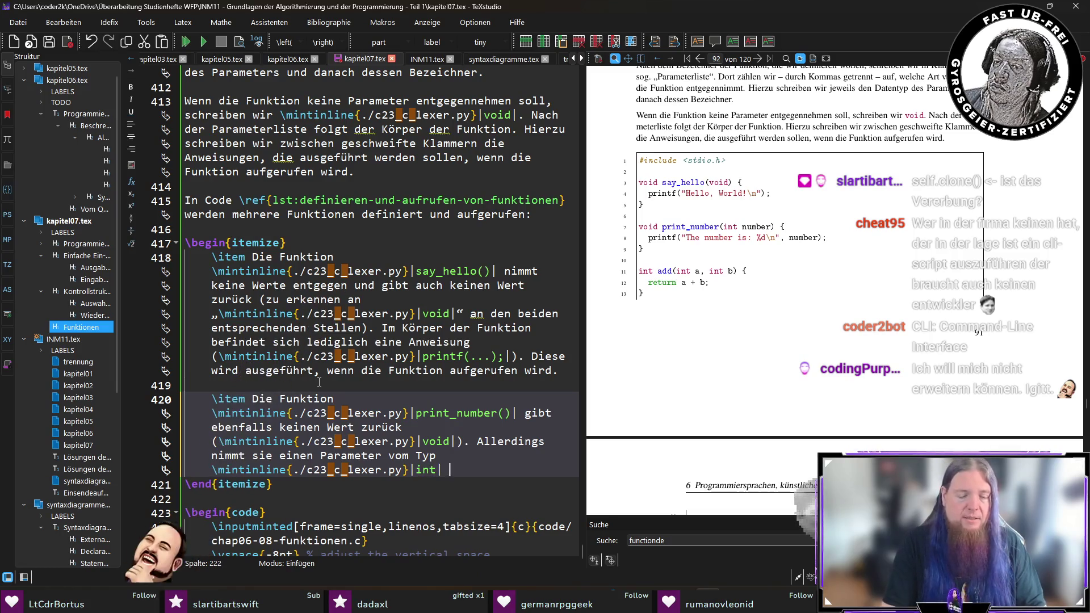
{"action": "type", "text": "entgegen. Dieser hat den Namen  \\mintinline{./c23_c_lexer.py}|number|"}
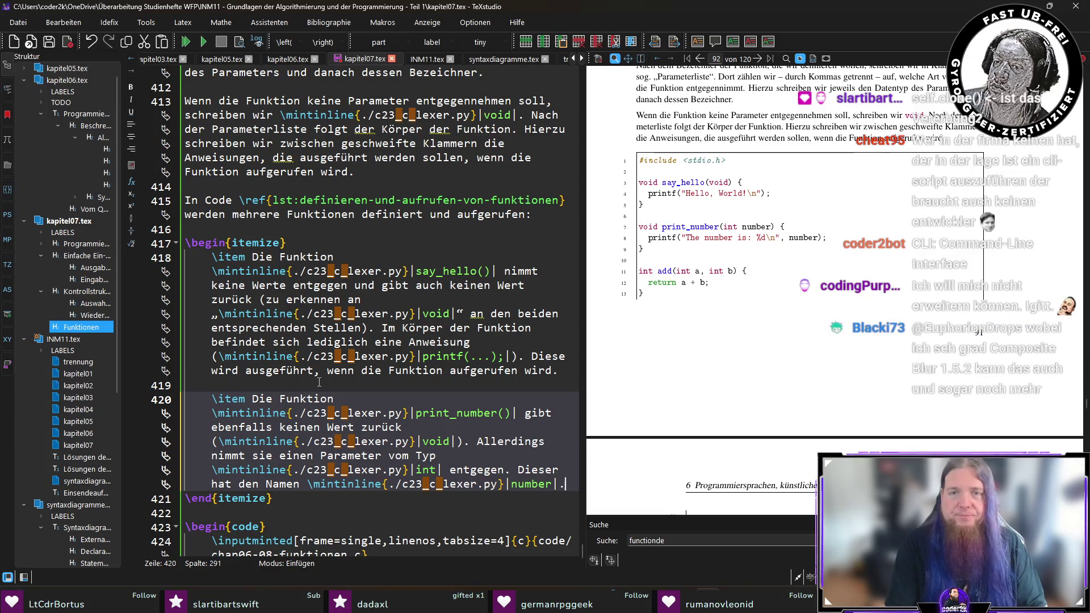
{"action": "type", "text": ". "}
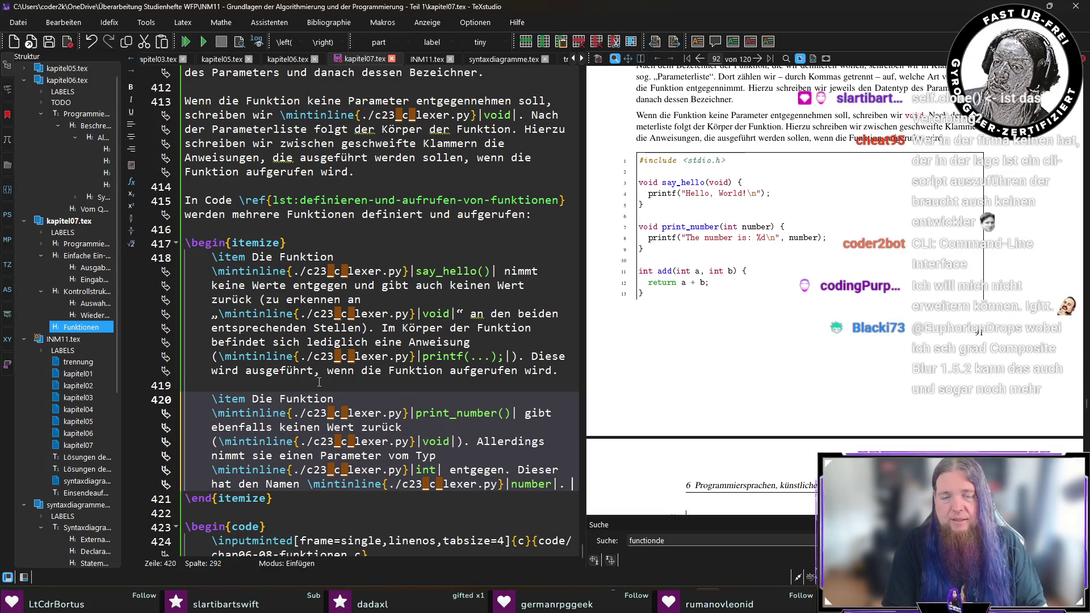
{"action": "type", "text": "Wird die Funktion aufgerufe"}
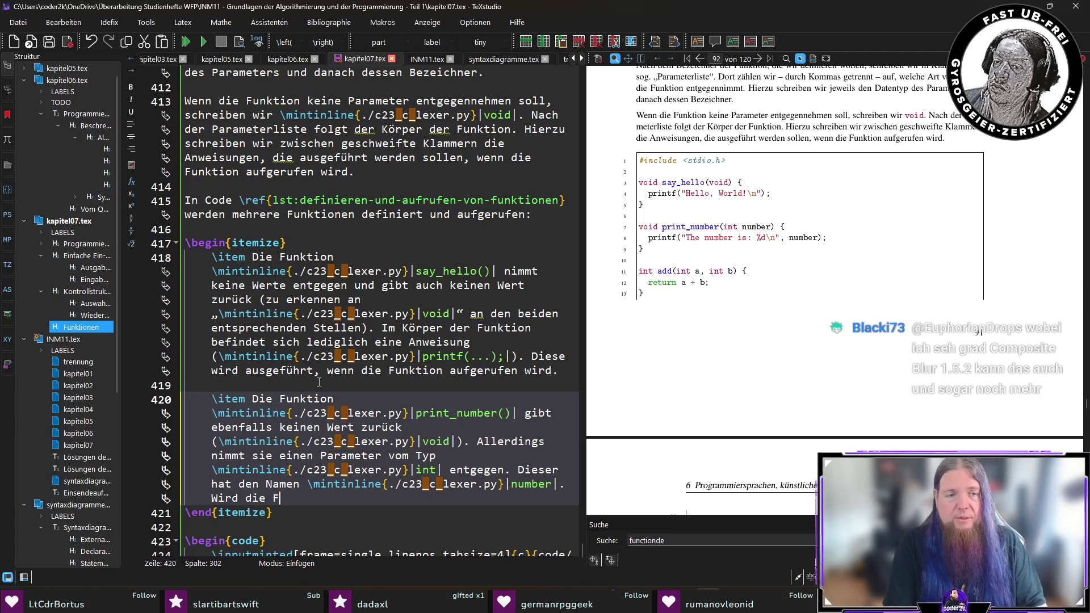
{"action": "type", "text": "n, "}
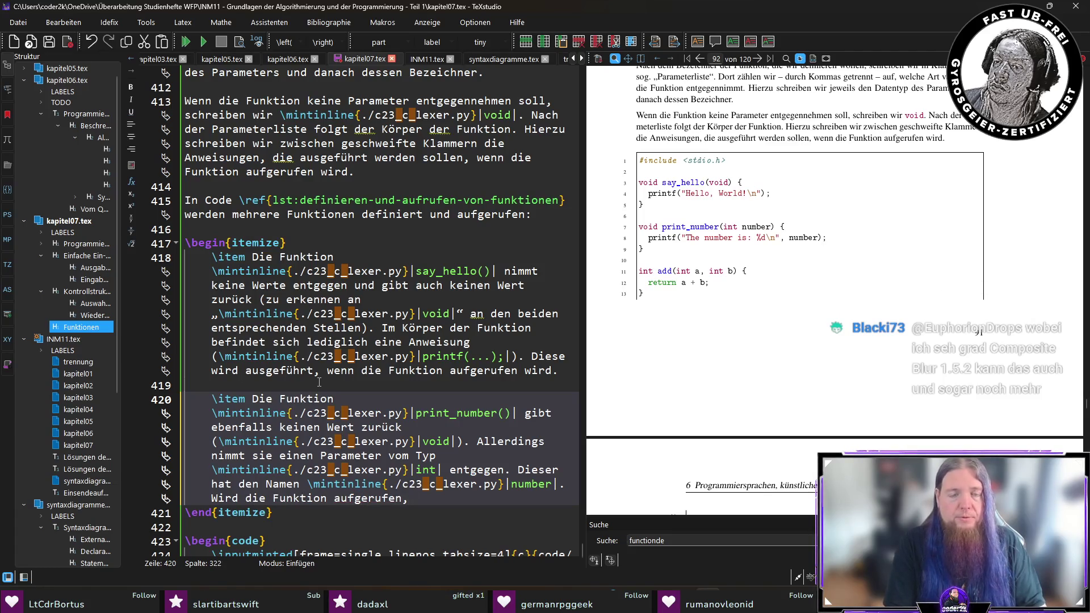
{"action": "type", "text": "muss ür die"}
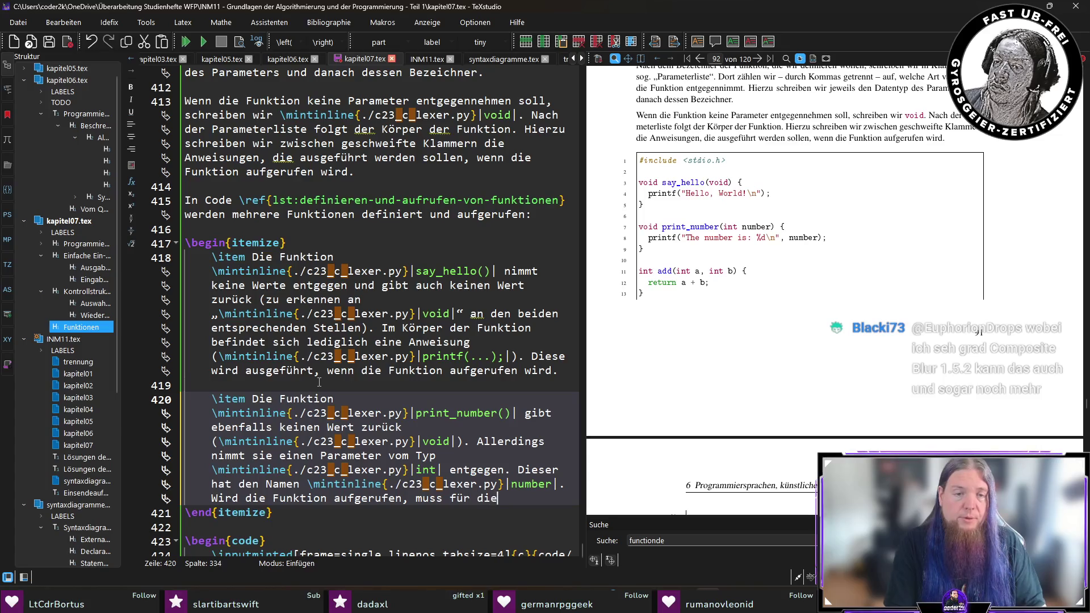
{"action": "type", "text": "sen Parameter ein "}
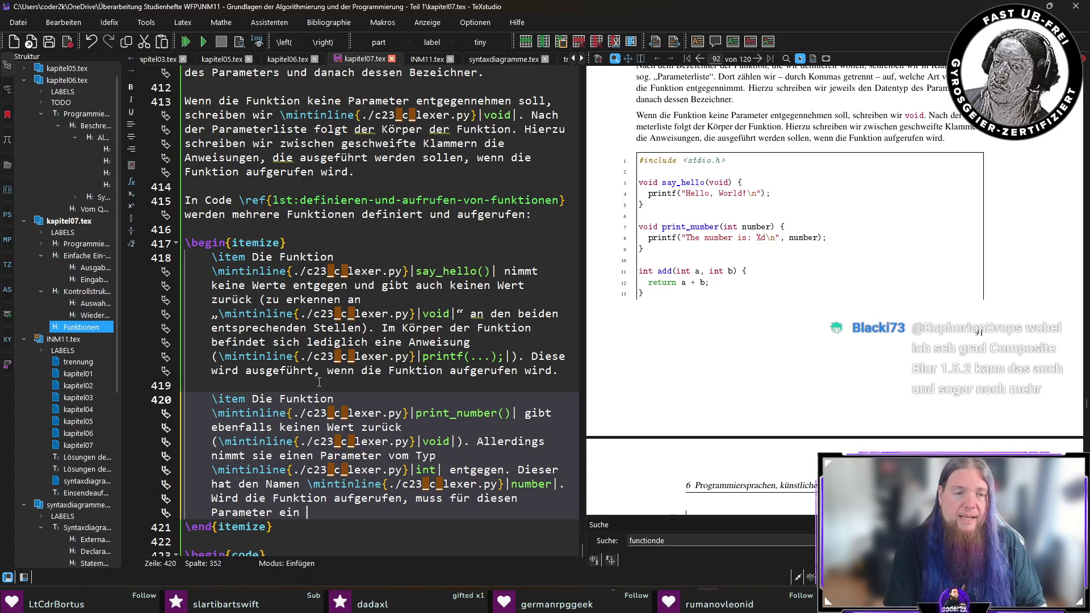
{"action": "type", "text": "Wert angegeben werden."}
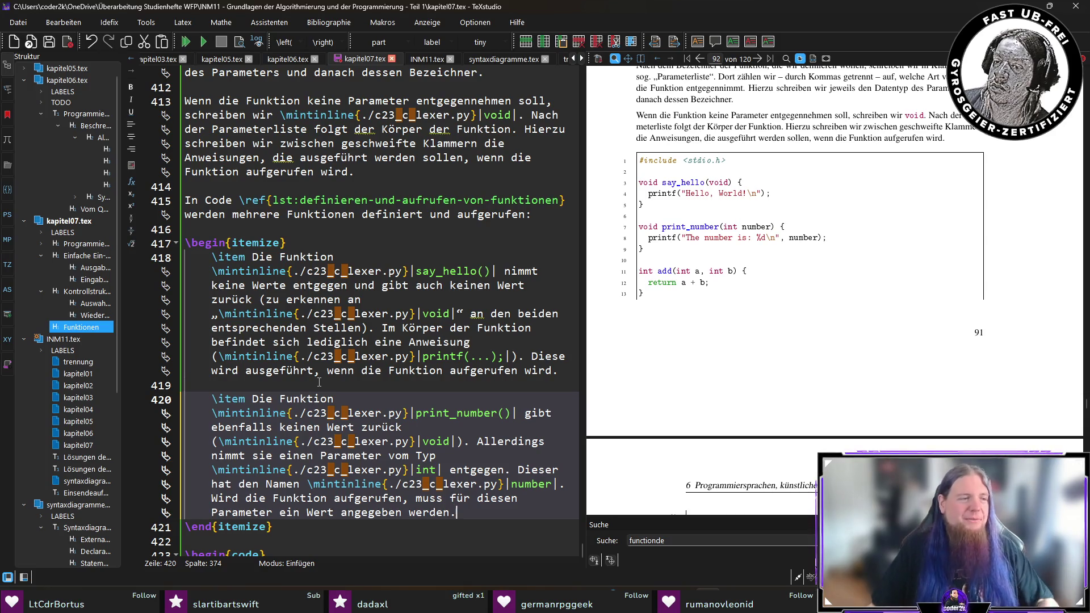
{"action": "scroll", "coordinate": [493, 452], "scroll_direction": "down", "scroll_amount": 2}
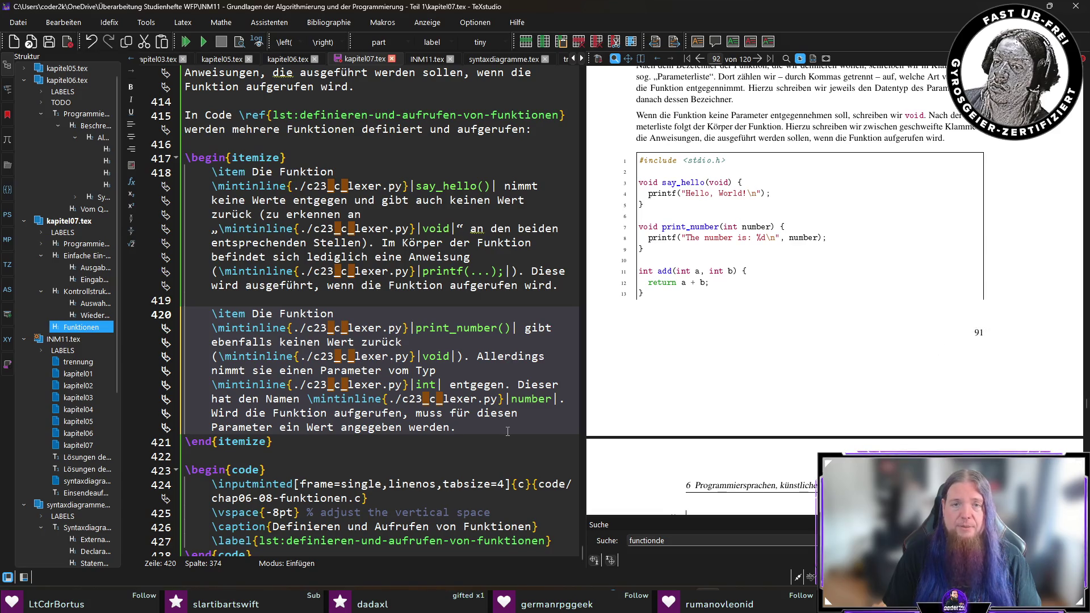
{"action": "double_click", "coordinate": [421, 413]}
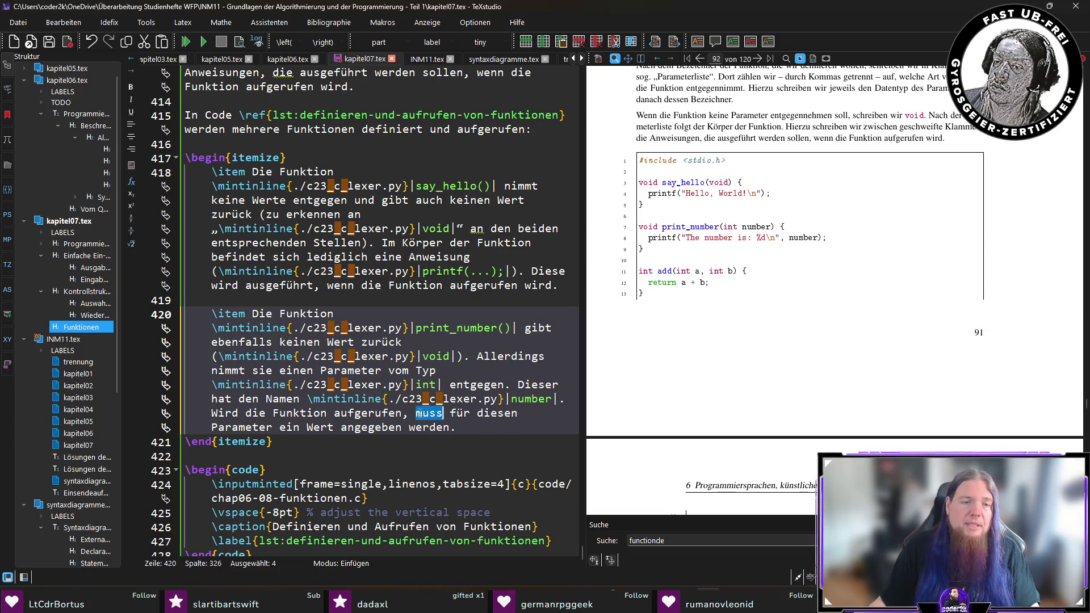
Italicise 'muss' in the print_number() item with \textit and save
{"action": "key", "text": "ctrl+i"}
{"action": "key", "text": "End"}
{"action": "key", "text": "ctrl+s"}
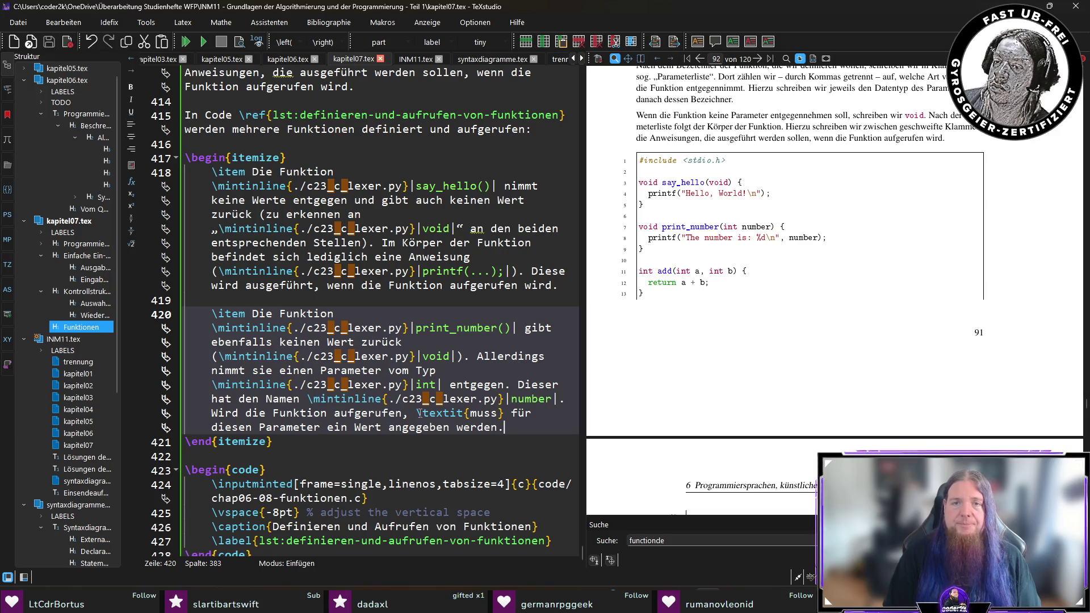
Append 'Der übergebene Wert wird dann im enthaltenen Aufruf der printf()-Funktion genutzt.' and save
{"action": "type", "text": " Der "}
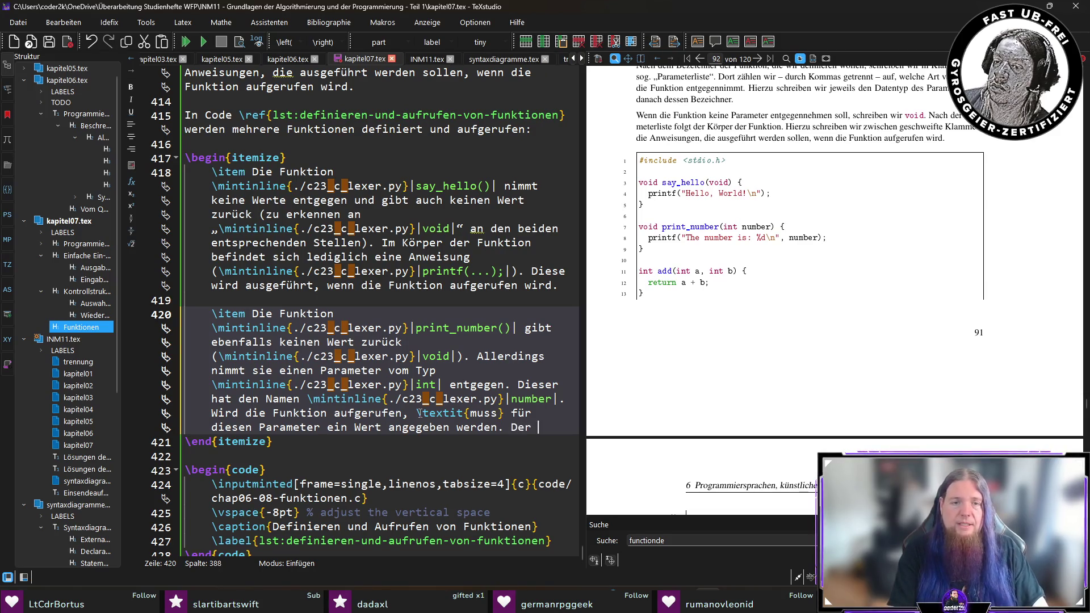
{"action": "type", "text": "übergebene Wert "}
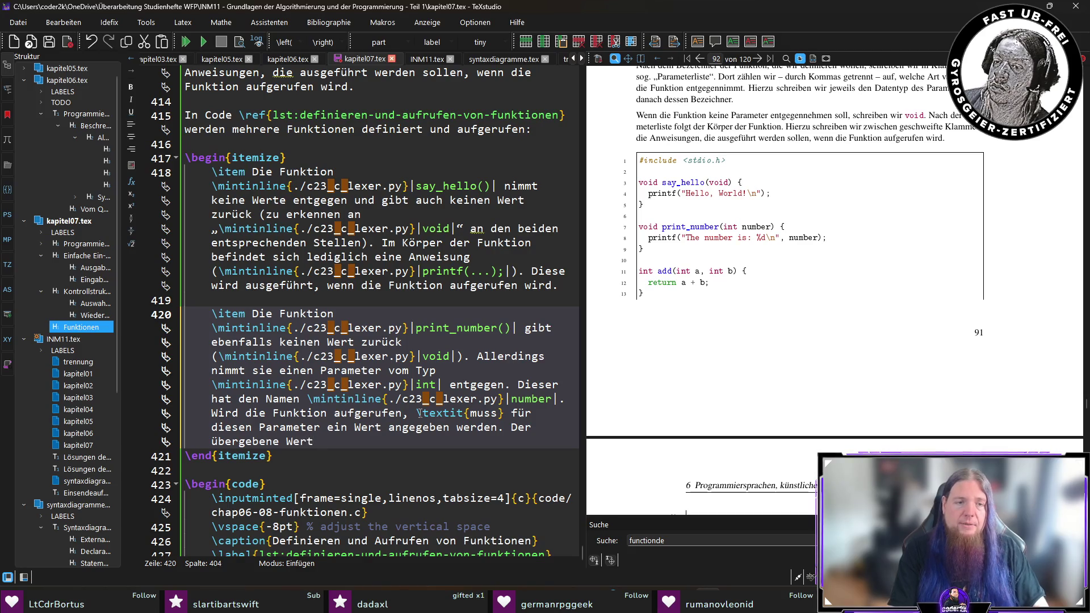
{"action": "type", "text": "wird dann in der enthaltenen \\code"}
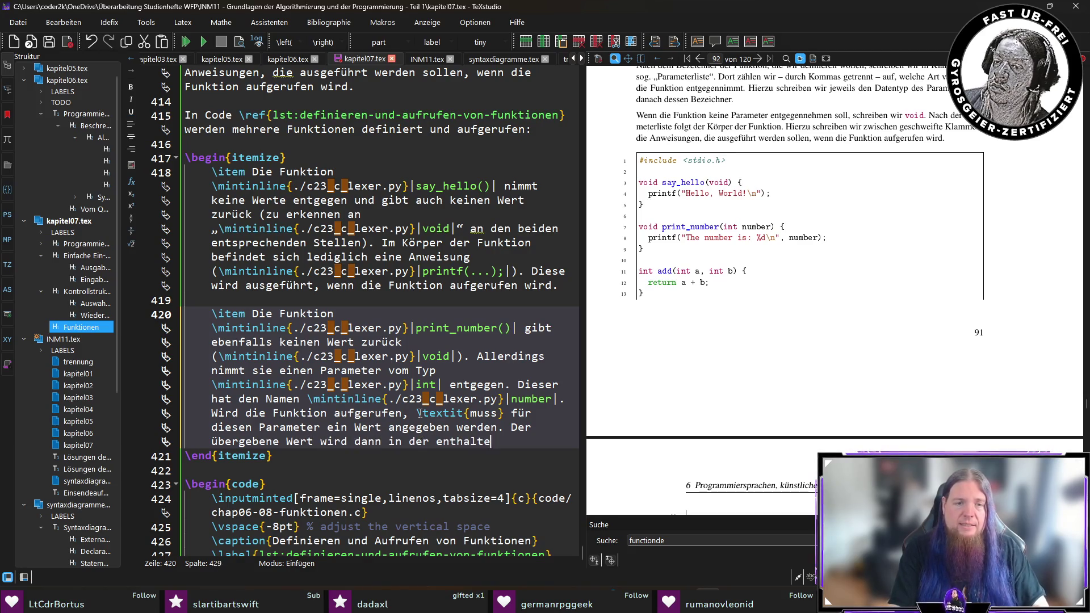
{"action": "key", "text": "Return"}
{"action": "type", "text": "printf()"}
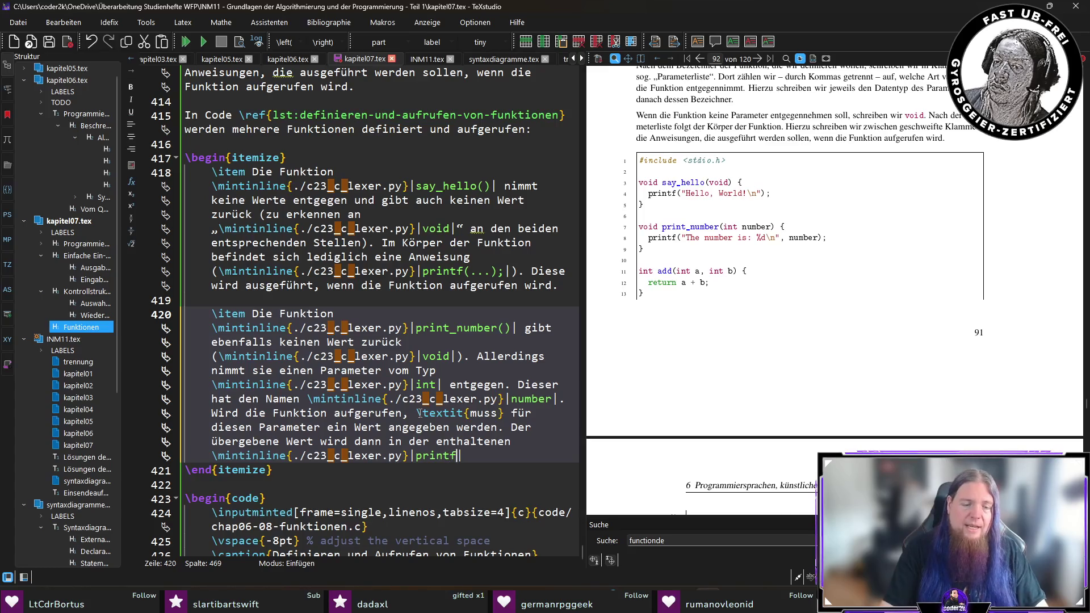
{"action": "key", "text": "Up"}
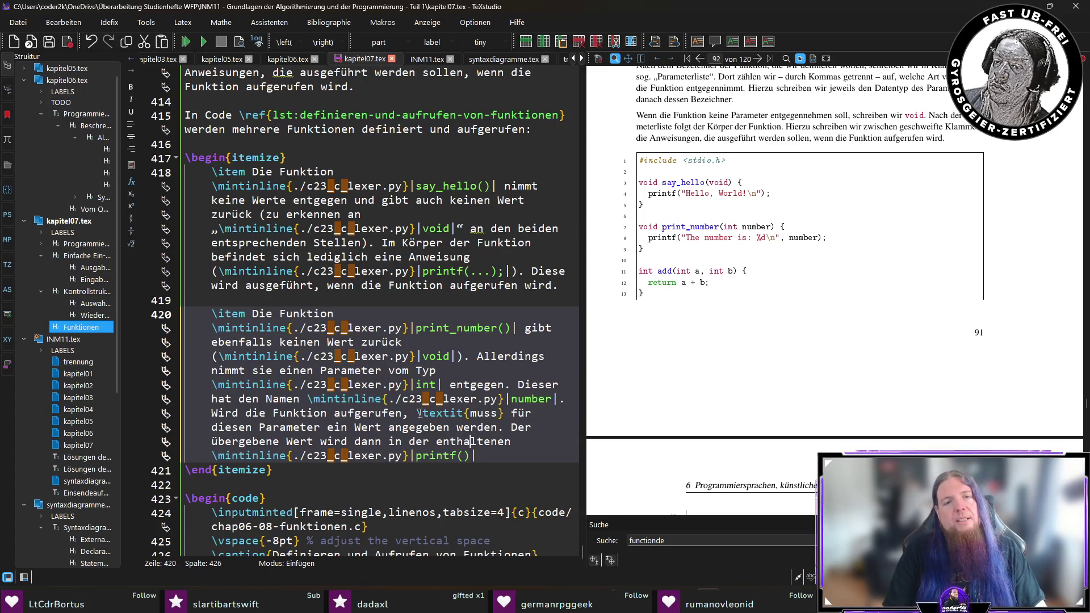
{"action": "key", "text": "Right"}
{"action": "key", "text": "Right"}
{"action": "key", "text": "Right"}
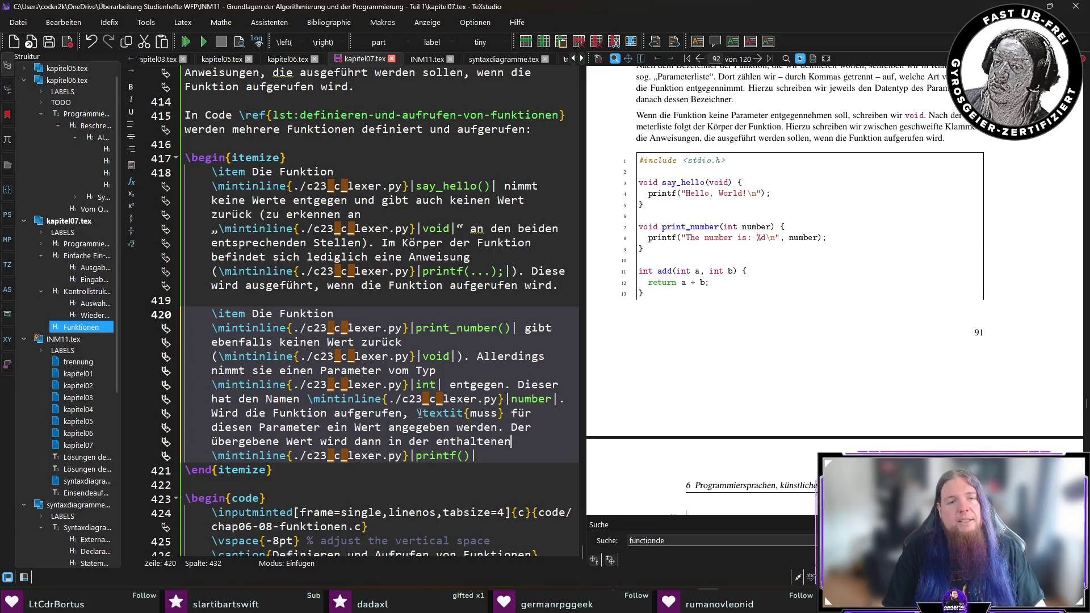
{"action": "key", "text": "ctrl+shift+Left"}
{"action": "key", "text": "ctrl+shift+Left"}
{"action": "key", "text": "ctrl+shift+Left"}
{"action": "type", "text": "im enthal"}
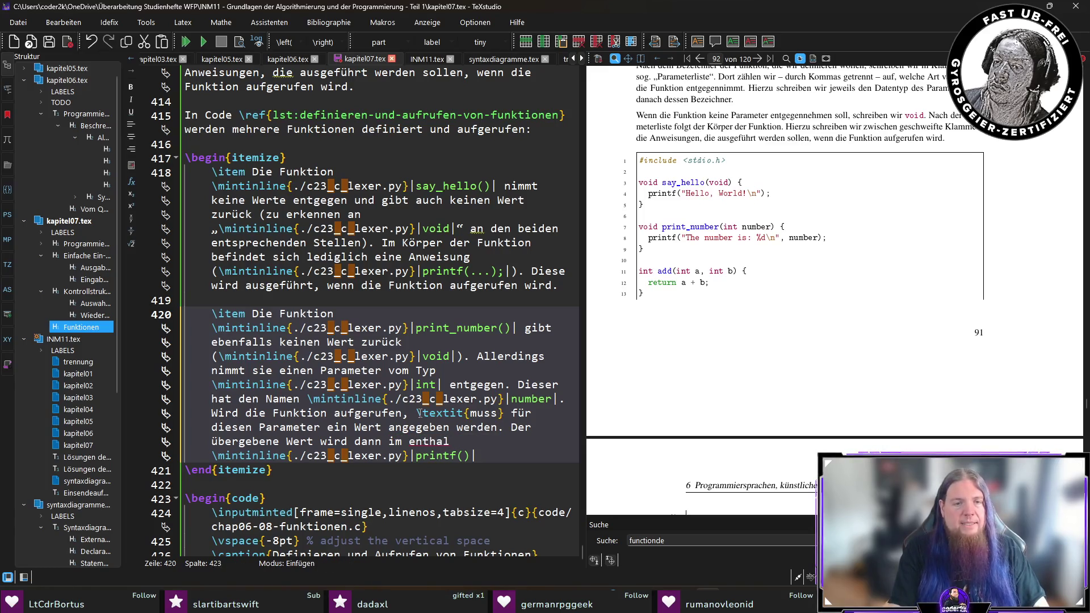
{"action": "type", "text": "tenen Aufruf der"}
{"action": "key", "text": "End"}
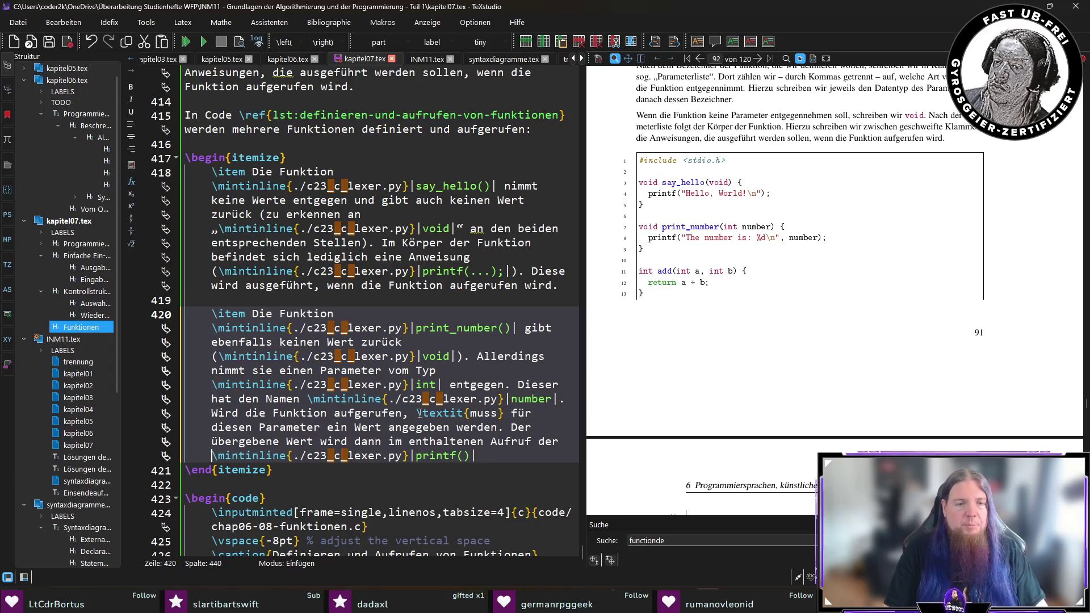
{"action": "type", "text": "-Funktion "}
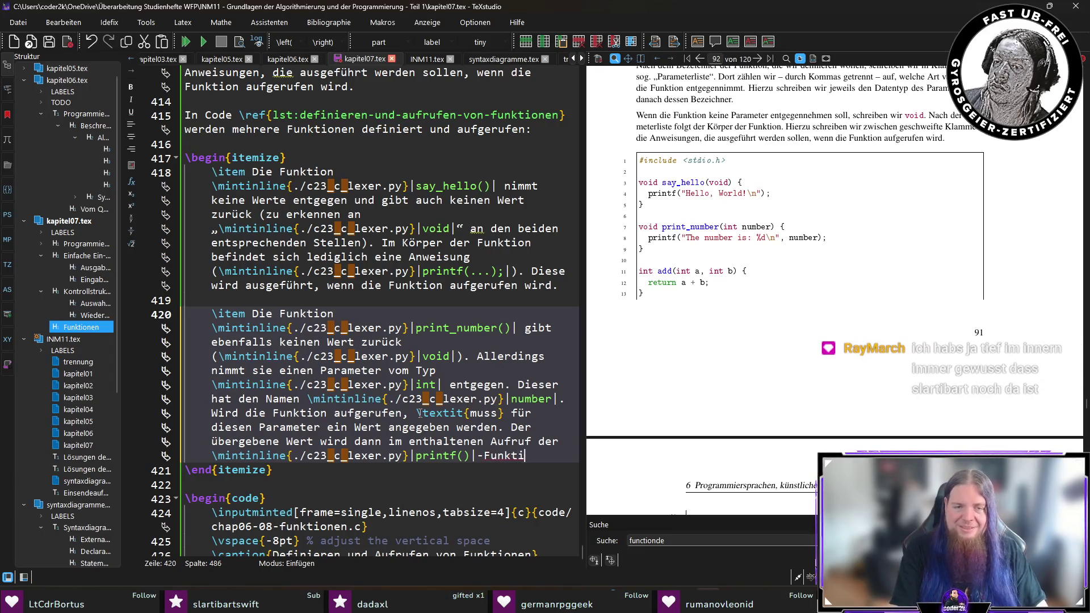
{"action": "type", "text": "genutzt."}
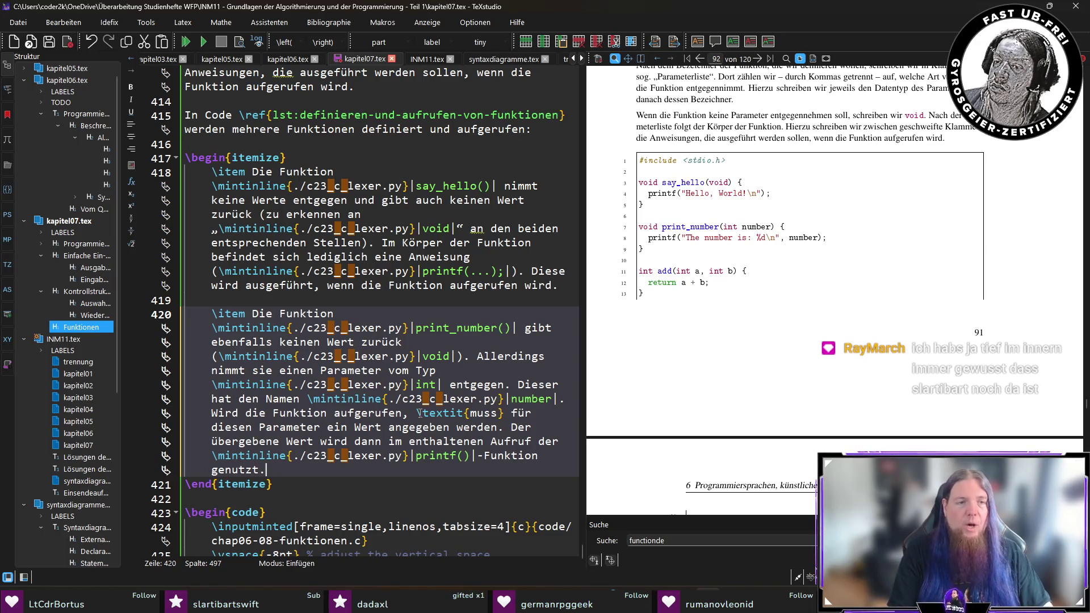
{"action": "key", "text": "ctrl+s"}
Start a third \item: the add()-Funktion takes two parameters, each of type int
{"action": "key", "text": "Return"}
{"action": "key", "text": "Return"}
{"action": "type", "text": "\\item"}
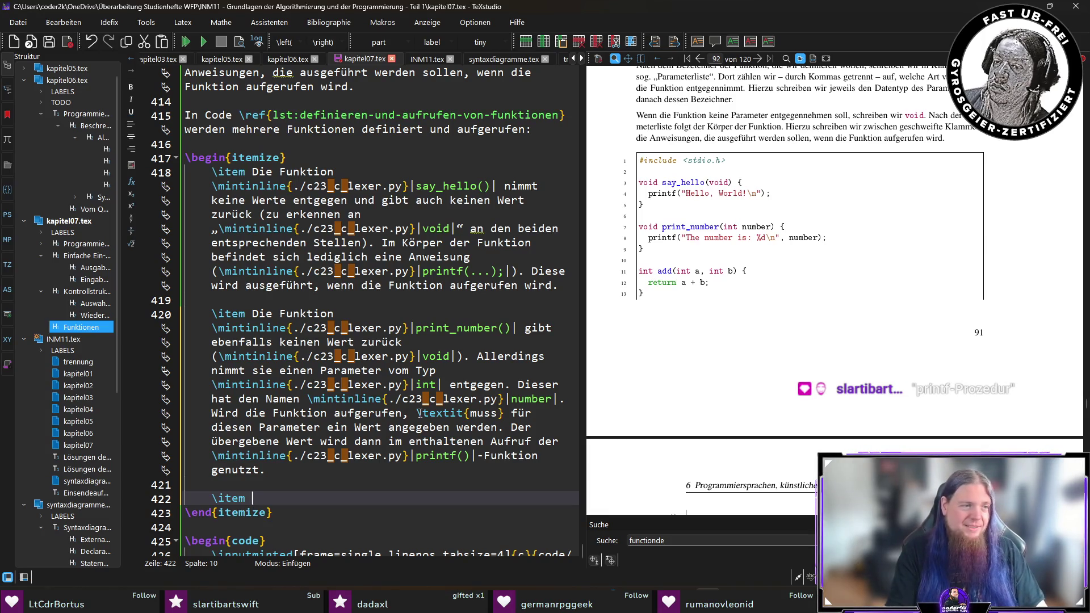
{"action": "type", "text": "Die"}
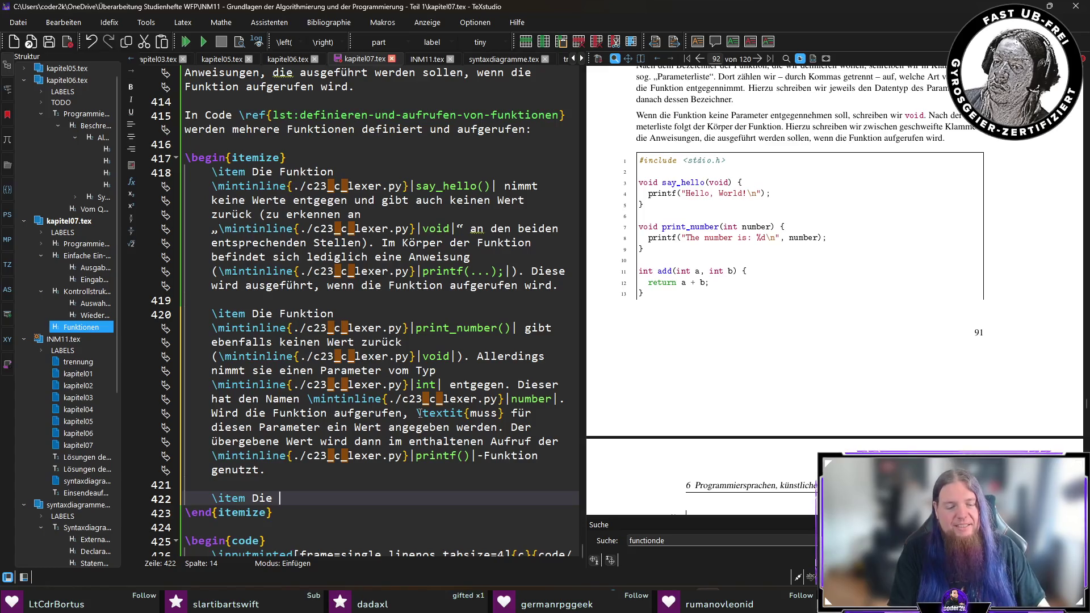
{"action": "type", "text": "\\mintinline{./c23_c_lexer.py}|add|()|-Funk"}
{"action": "type", "text": "tion "}
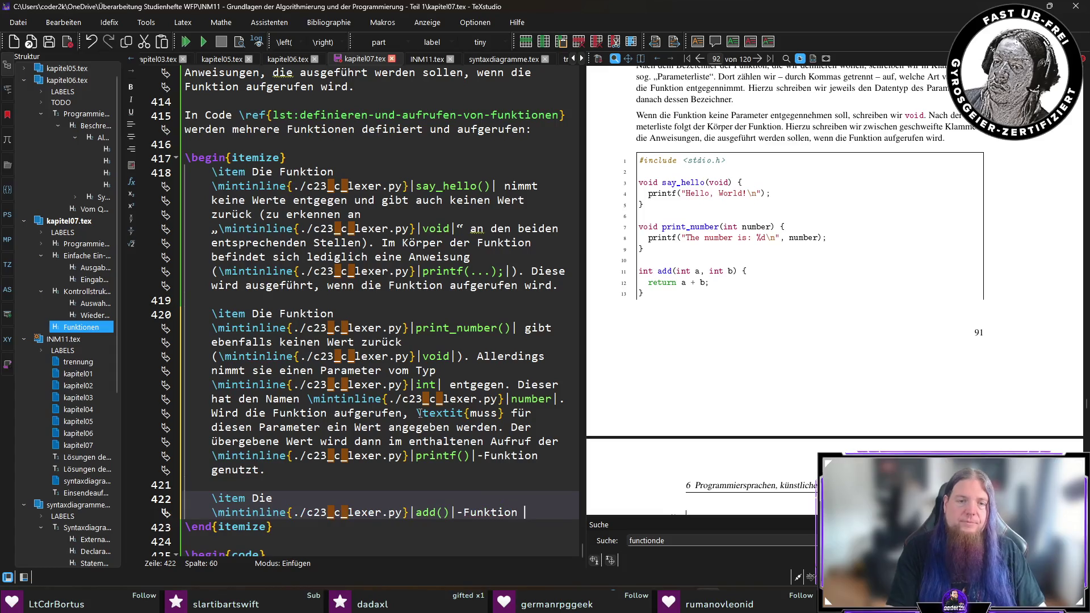
{"action": "type", "text": "nimmt zwei Paramet"}
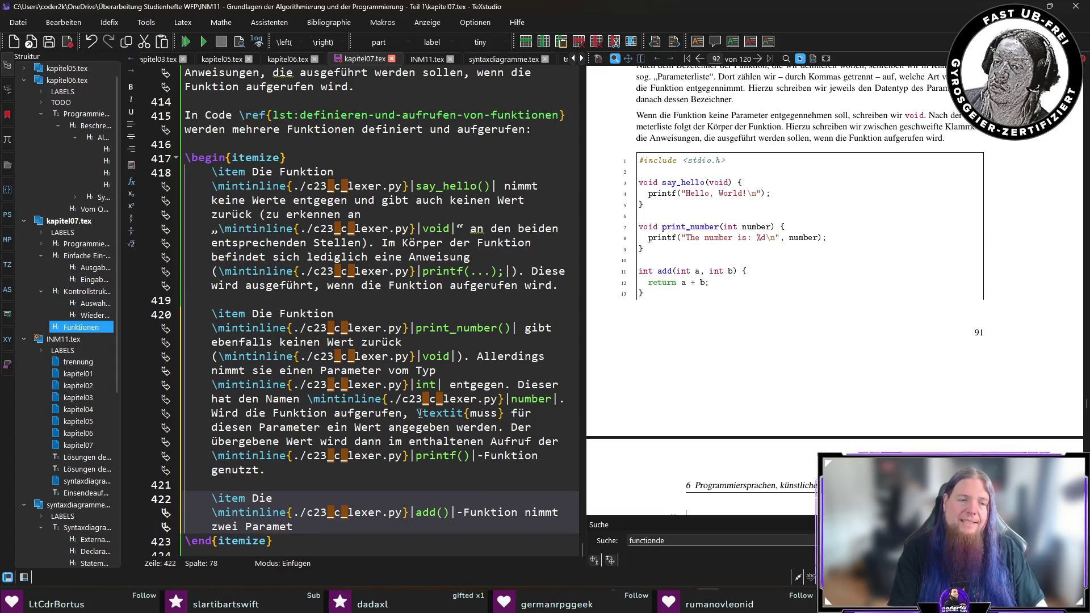
{"action": "type", "text": "er entgegen"}
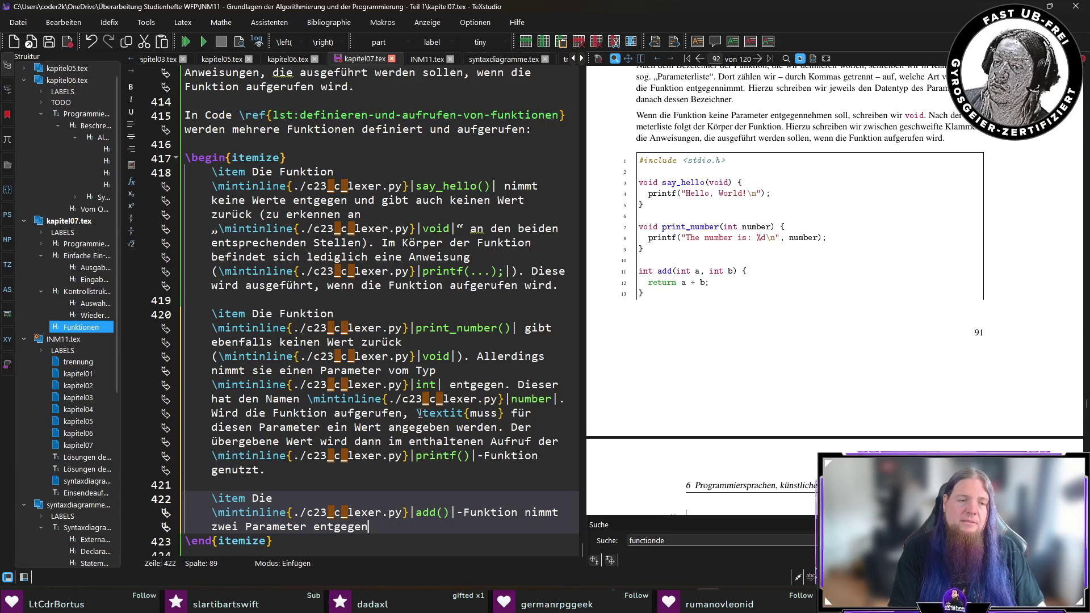
{"action": "type", "text": " (jeweils vom Typ \\"}
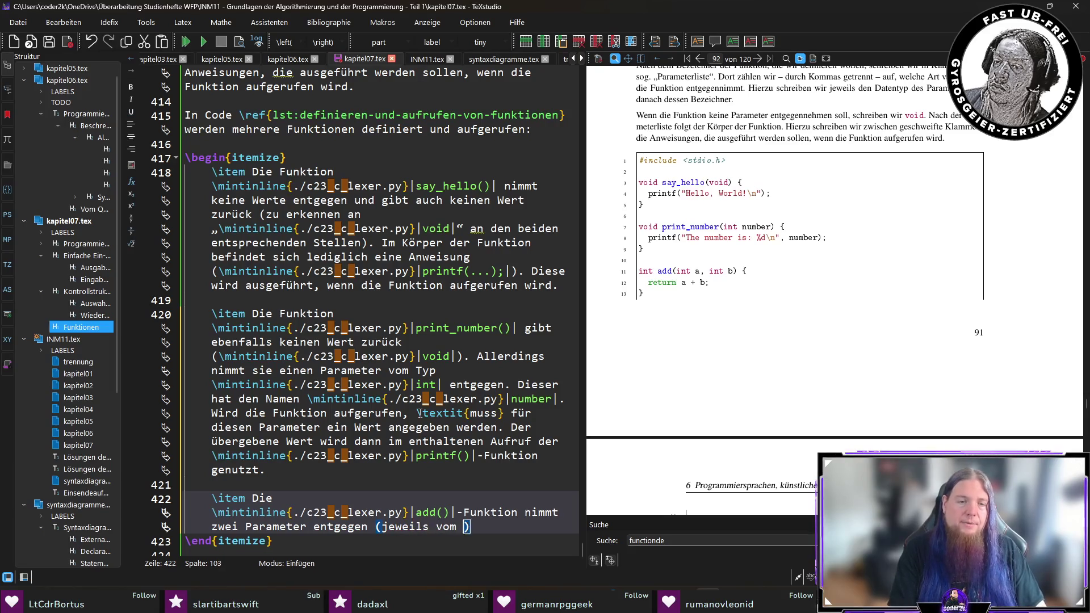
{"action": "type", "text": "mintinline{./c23_c_lexer.py}|int|) u"}
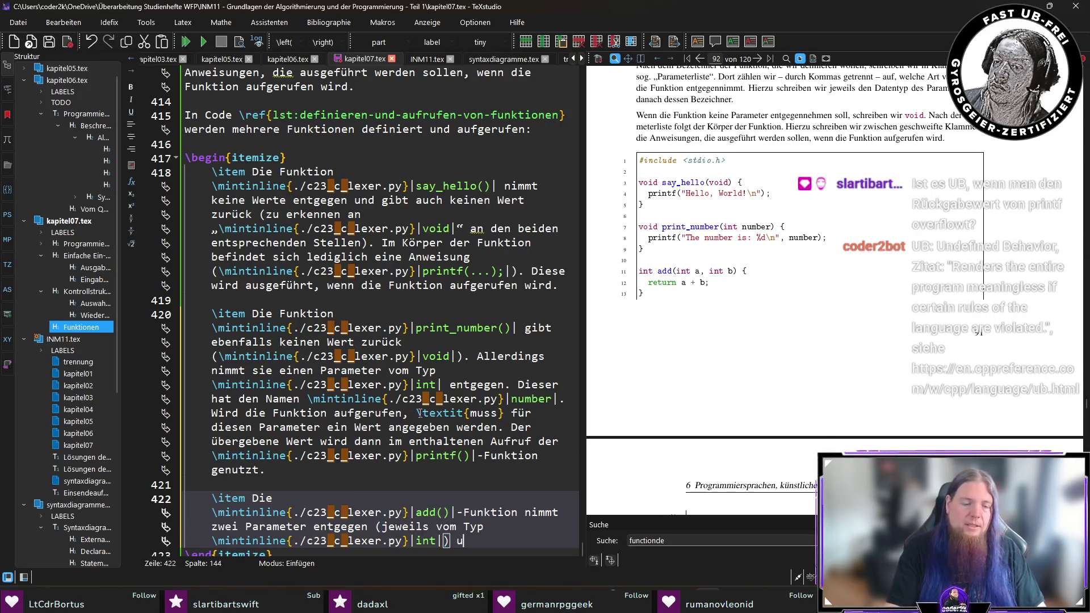
{"action": "type", "text": "nd gibt einen Wert "}
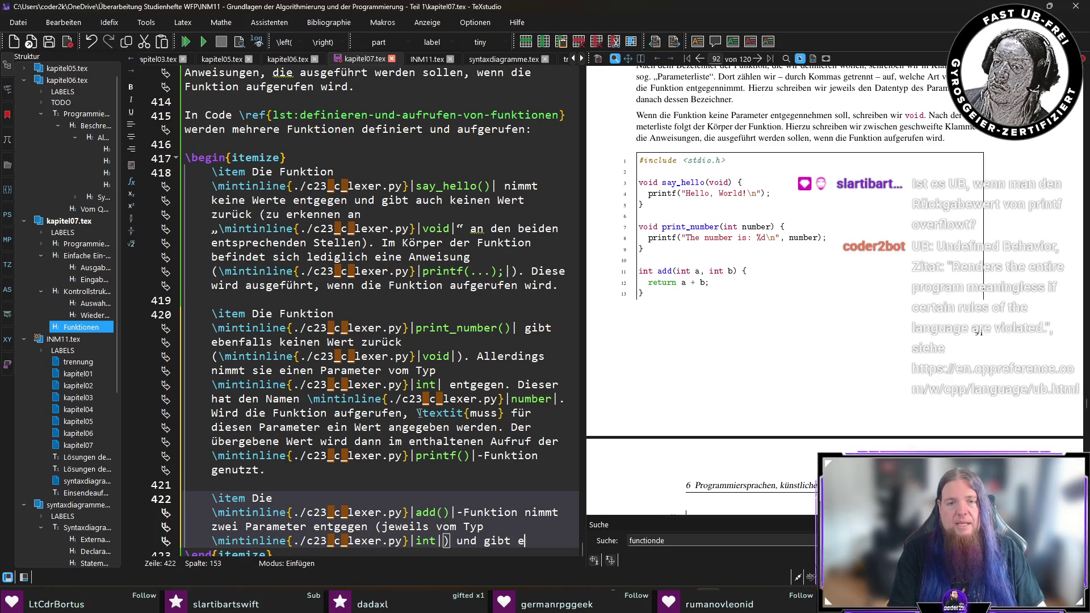
{"action": "type", "text": "vom Typ \\cod"}
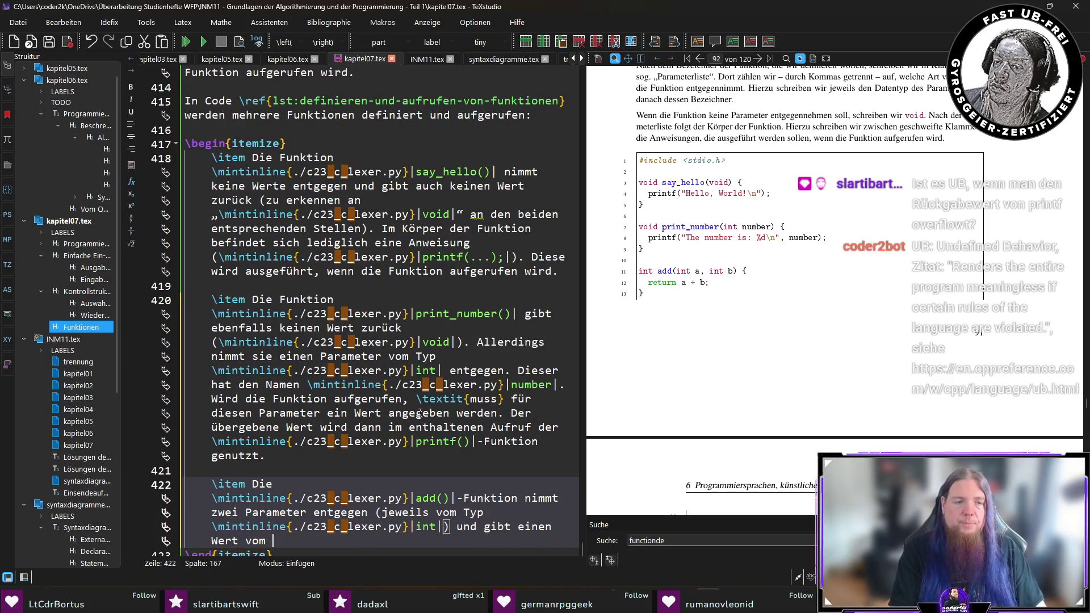
{"action": "key", "text": "Return"}
{"action": "type", "text": "intinline{./c23_c_lexer.py}|int|"}
{"action": "key", "text": "Right"}
Finish the add() item with 'Die Rückgabe eines Werts erfolgt mithilfe des return-Schlüsselworts.'
{"action": "type", "text": "zurück. DIe"}
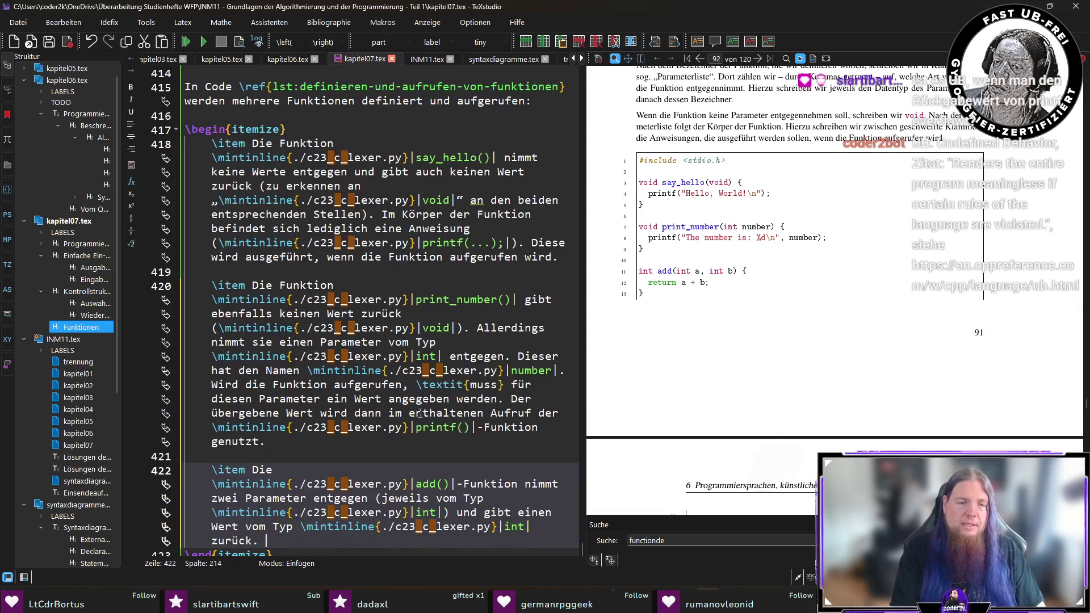
{"action": "key", "text": "BackSpace"}
{"action": "key", "text": "BackSpace"}
{"action": "type", "text": "ie Rückgabe eines Werts erfolgt "}
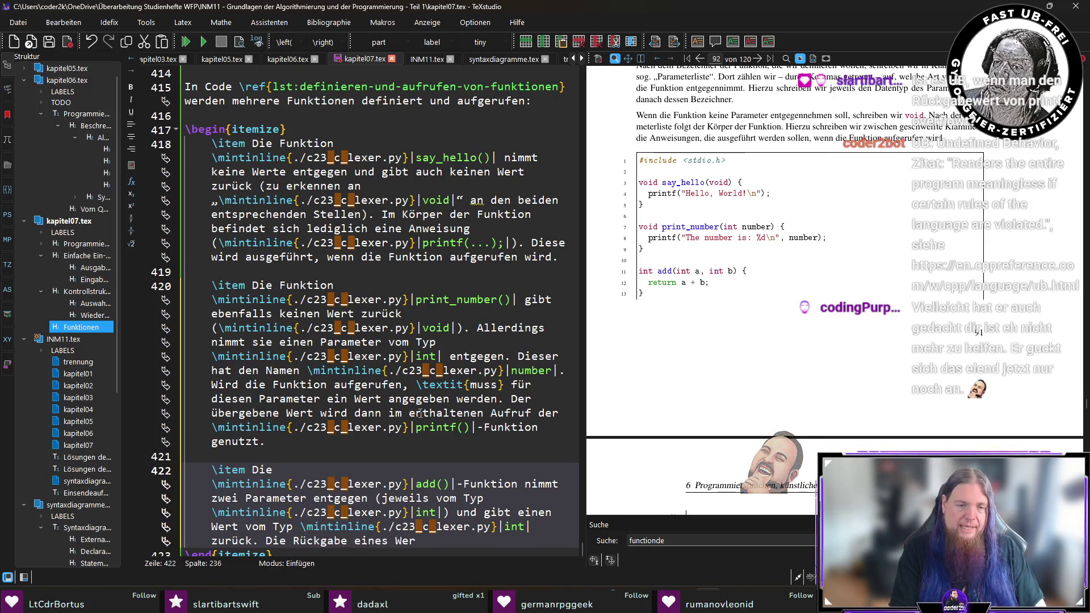
{"action": "type", "text": "mithilfe des \\mintinline{./c23_c_lexer.py}|retur"}
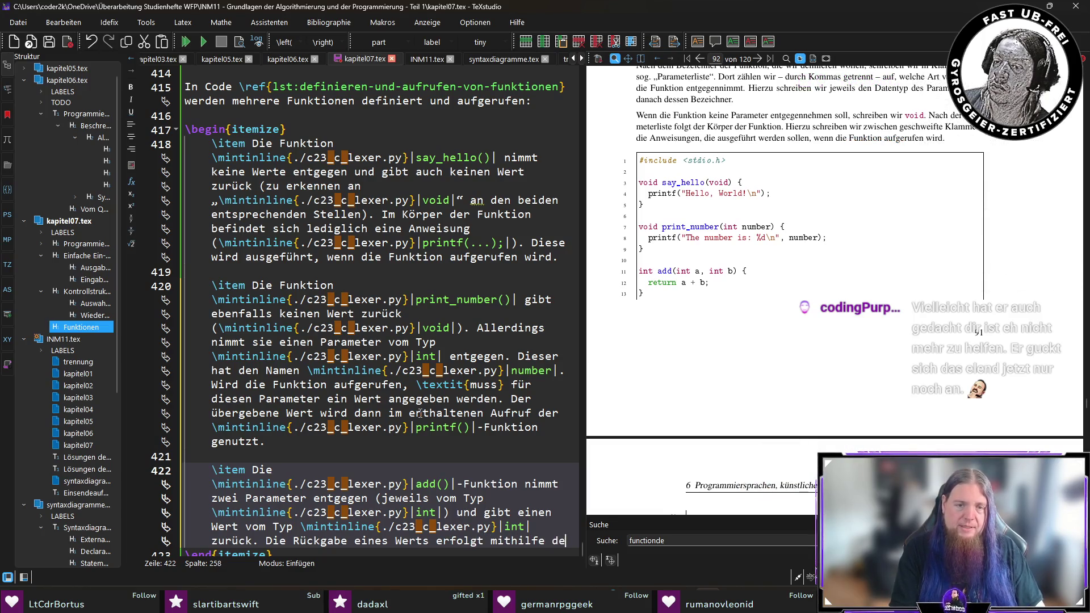
{"action": "type", "text": "n|-SWc"}
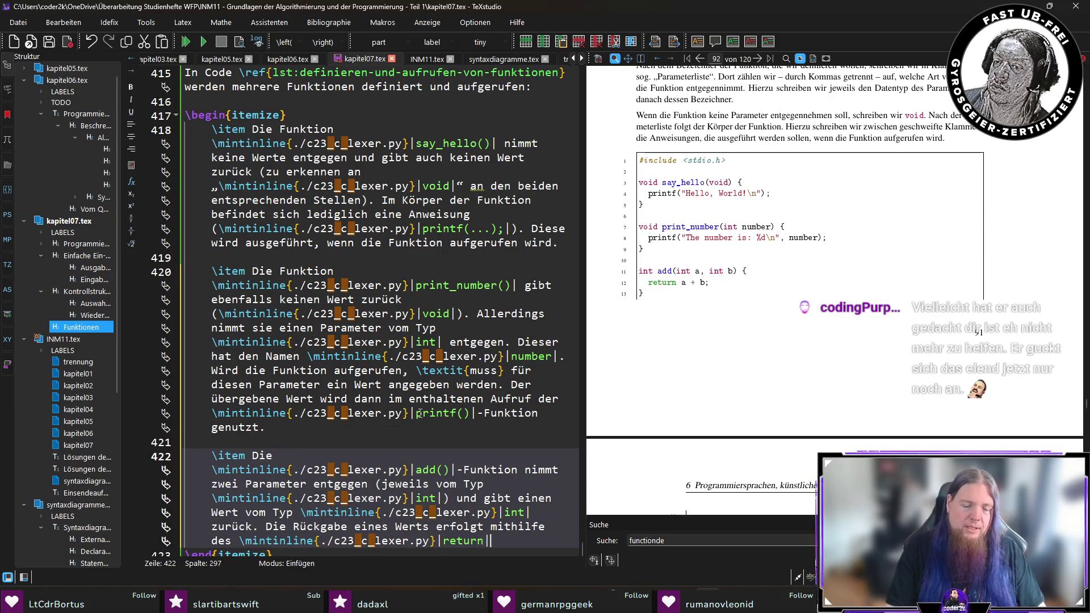
{"action": "key", "text": "BackSpace"}
{"action": "key", "text": "BackSpace"}
{"action": "type", "text": "ch"}
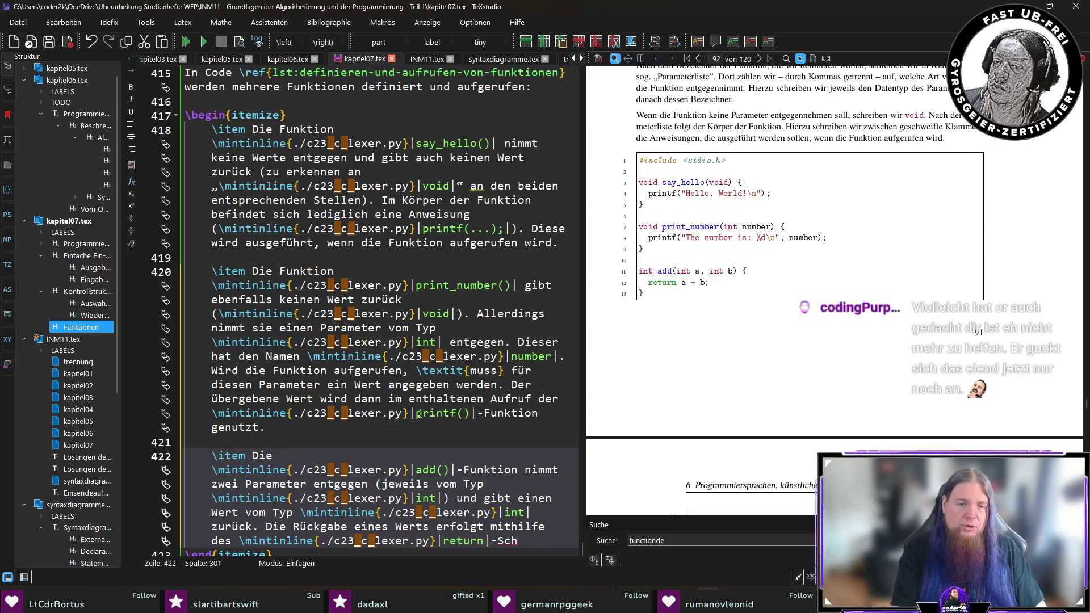
{"action": "type", "text": "lüsselworts."}
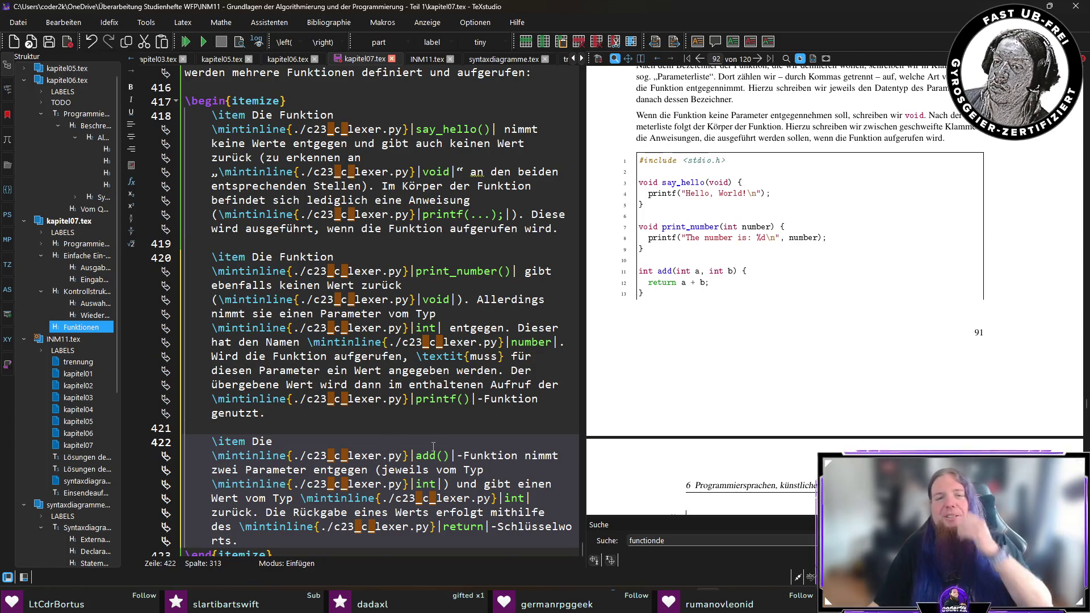
{"action": "scroll", "coordinate": [433, 447], "scroll_direction": "down", "scroll_amount": 2}
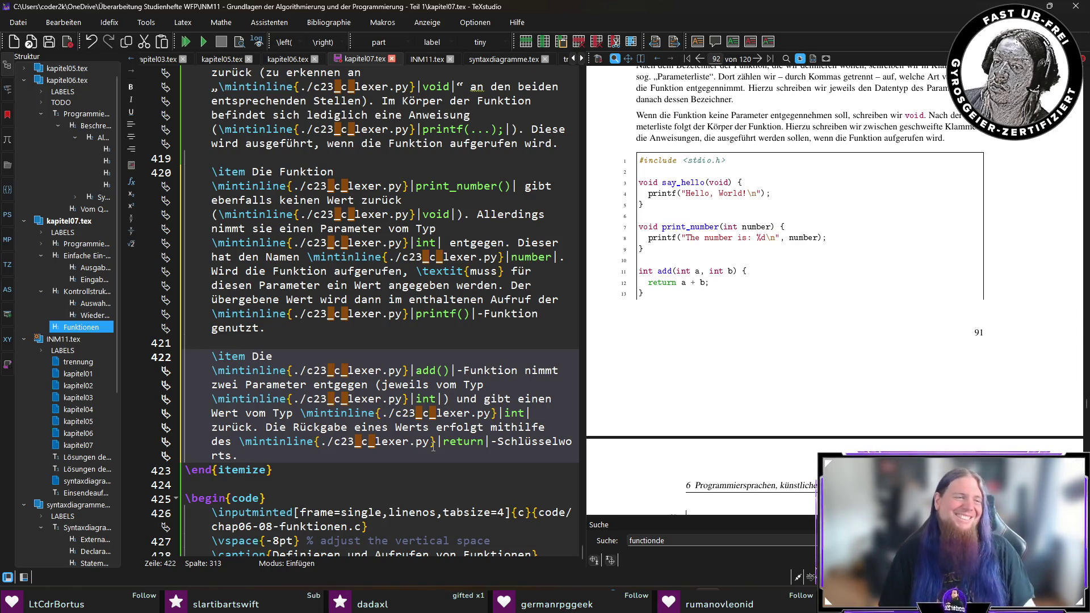
Save kapitel07.tex with the completed add() explanation
{"action": "key", "text": "ctrl+s"}
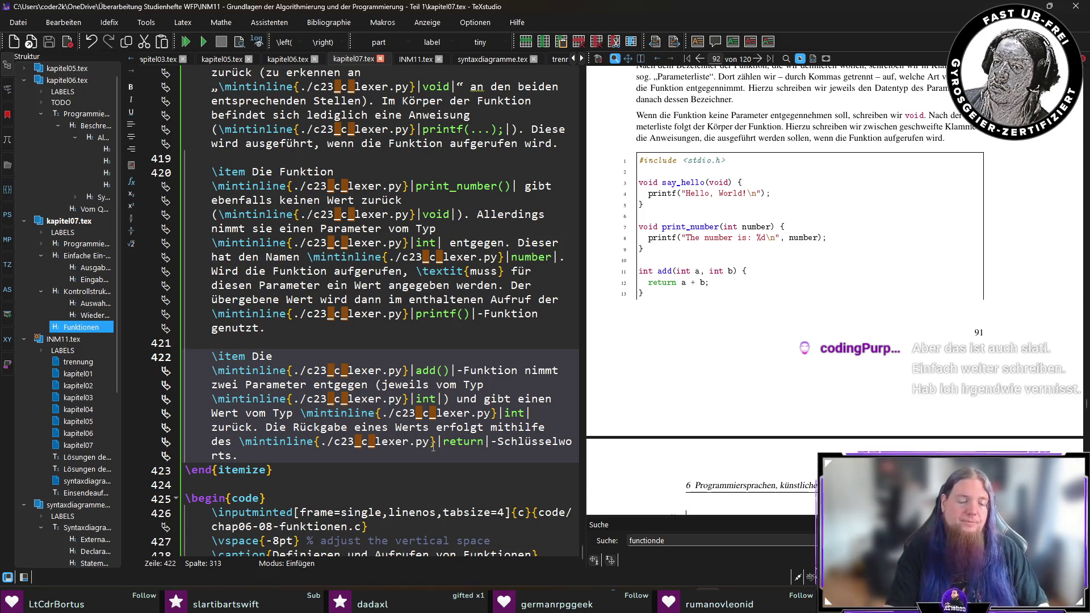
Add that the expression after return is evaluated to determine the return value, then compile the PDF
{"action": "type", "text": "Hinter dem "}
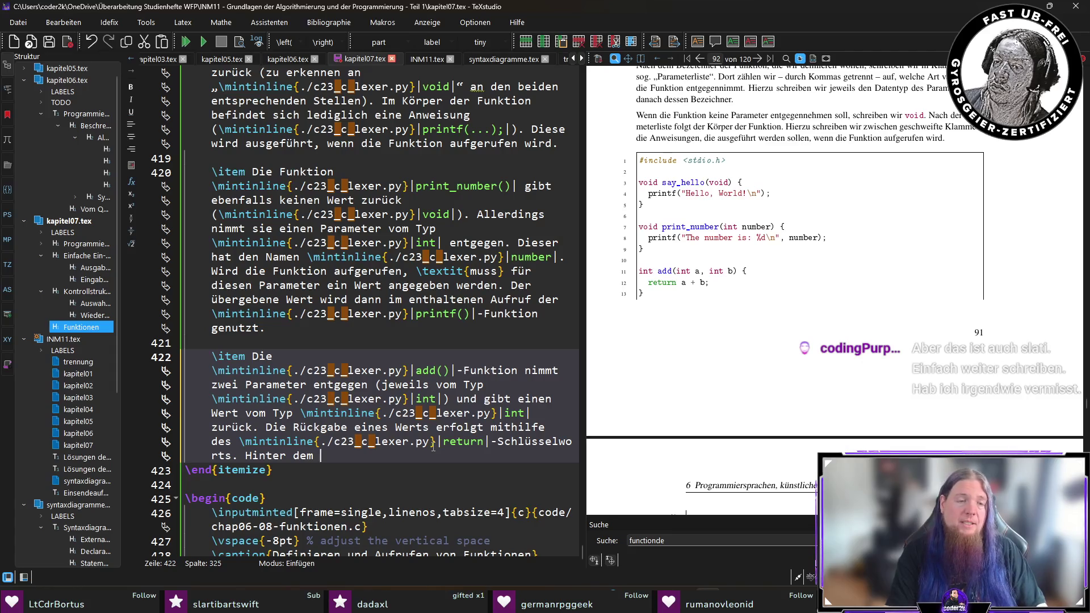
{"action": "type", "text": "\\mi"}
{"action": "key", "text": "Return"}
{"action": "type", "text": "return| steht "}
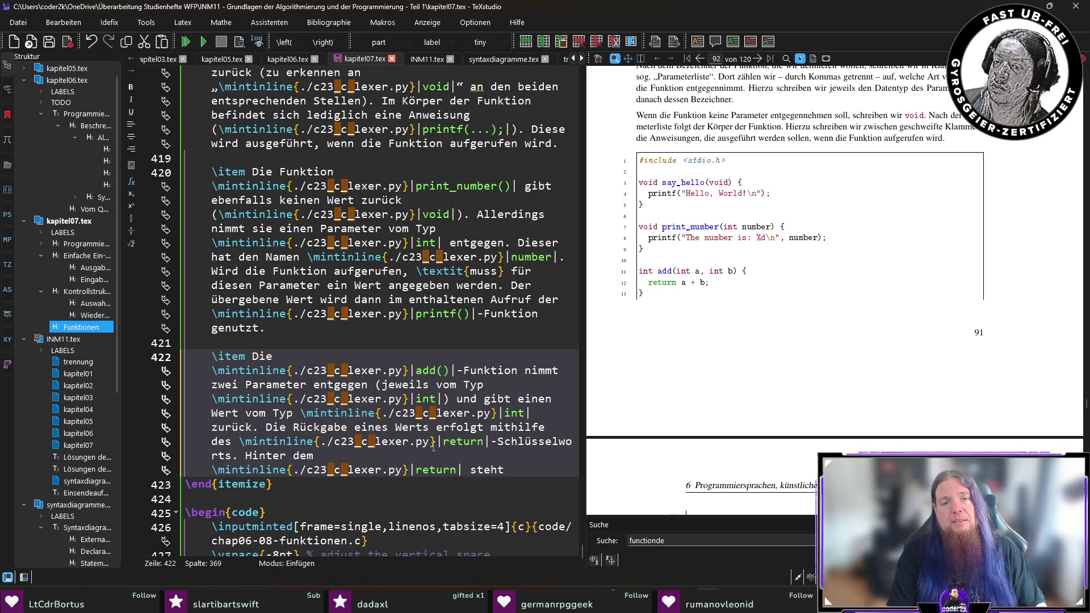
{"action": "type", "text": "der Aus"}
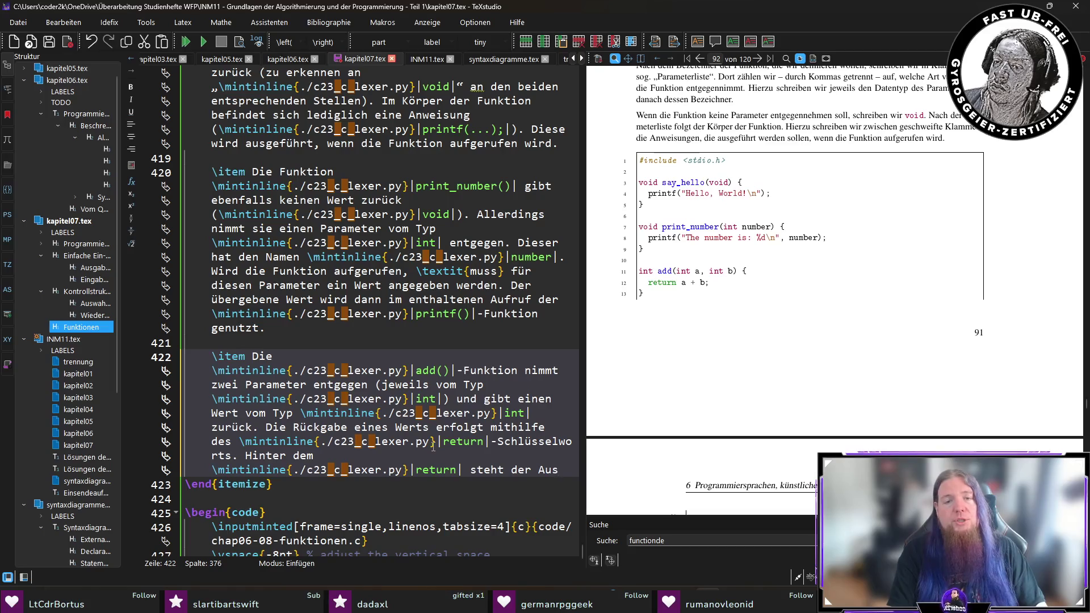
{"action": "type", "text": "druck, der ausgewer"}
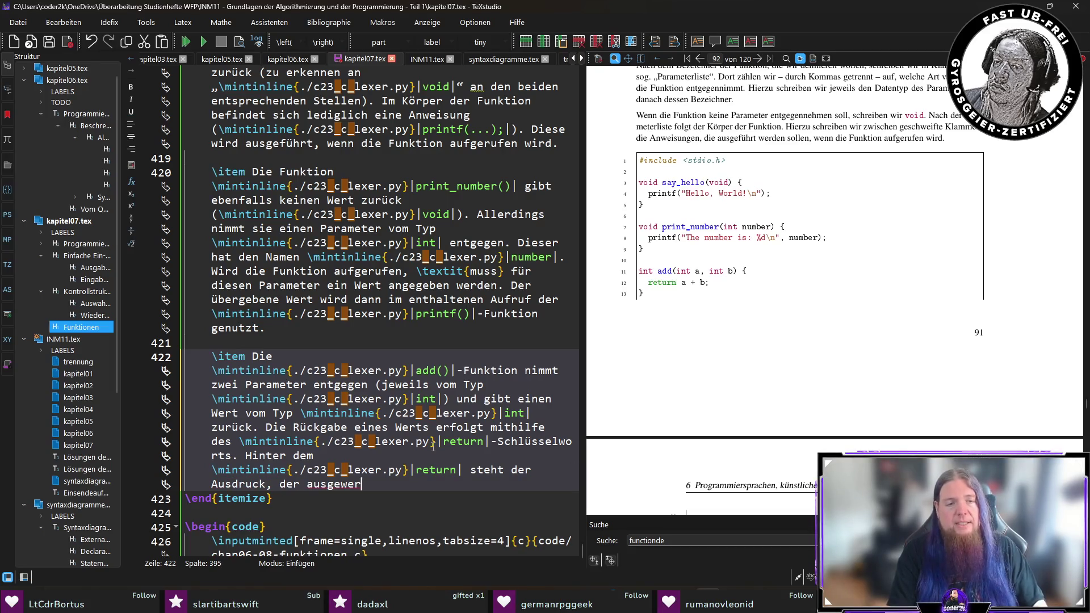
{"action": "type", "text": "tet werden soll, um d"}
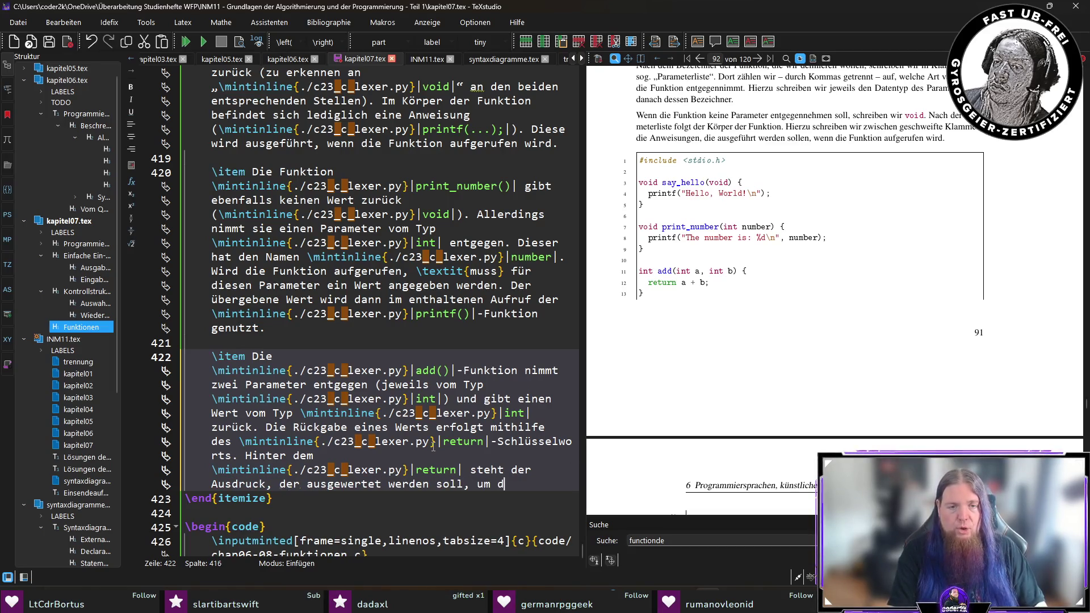
{"action": "type", "text": "en Rückgabewert zu bes"}
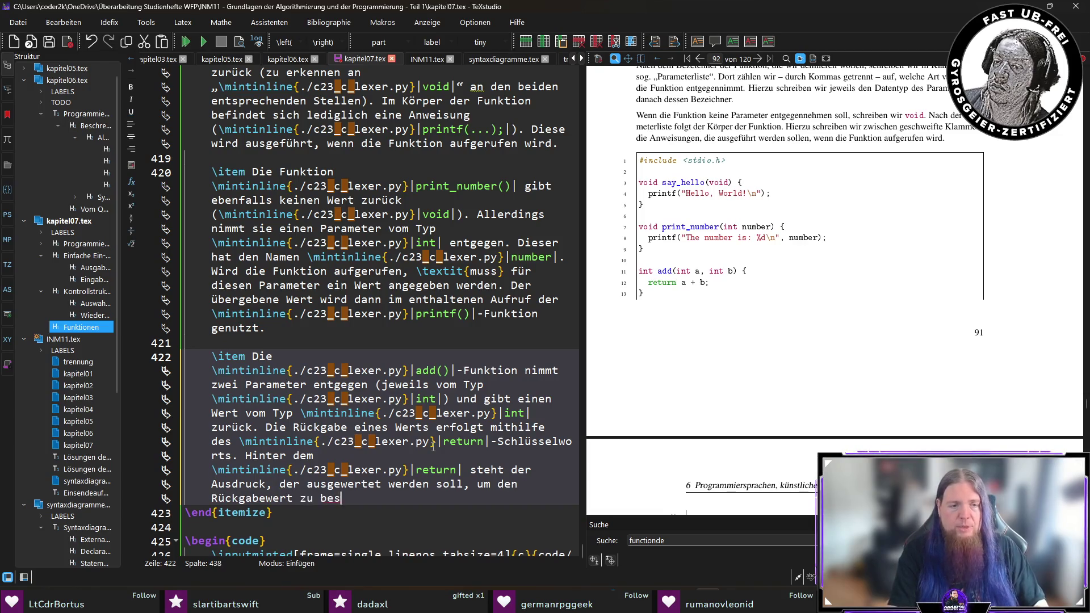
{"action": "type", "text": "timmen."}
{"action": "key", "text": "F5"}
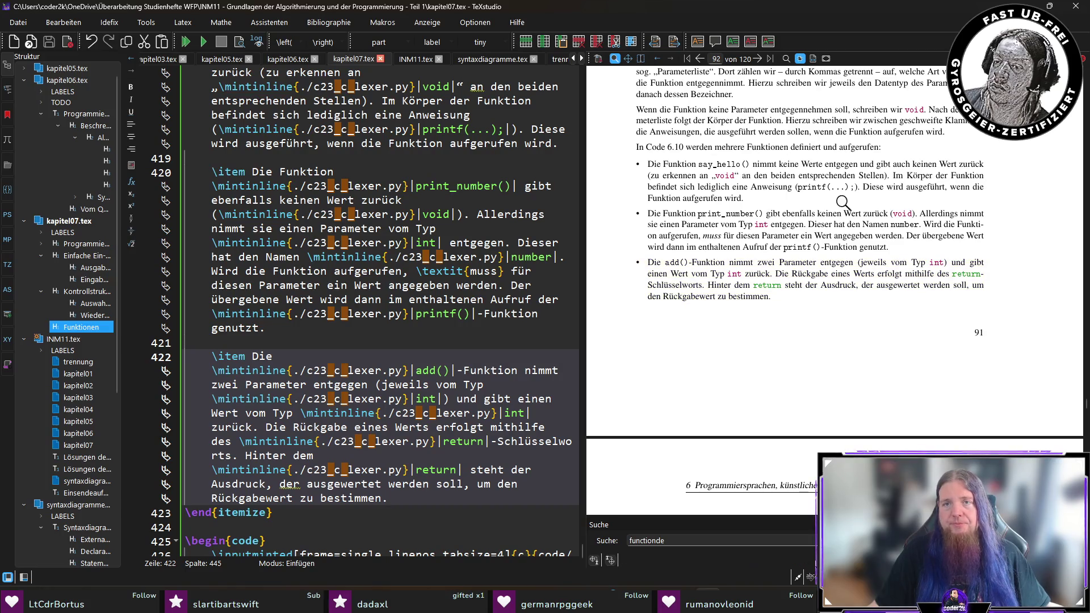
Below the itemize list, write 'In der main()-Funktion sehen Sie, wie die anderen drei Funktionen aufgerufen werden'
{"action": "scroll", "coordinate": [843, 199], "scroll_direction": "down", "scroll_amount": 5}
{"action": "scroll", "coordinate": [338, 411], "scroll_direction": "down", "scroll_amount": 2}
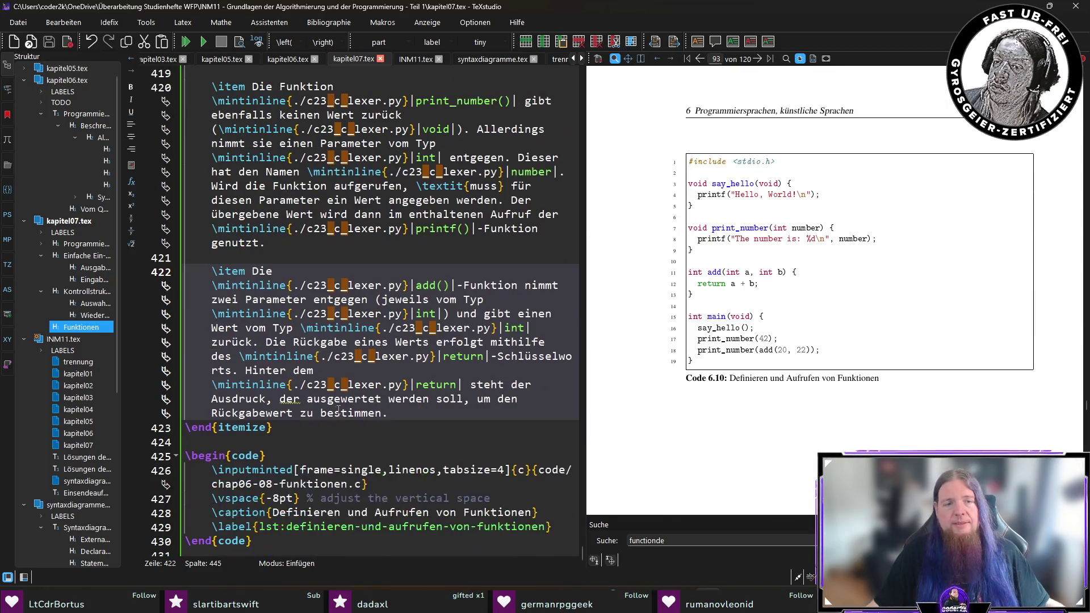
{"action": "left_click", "coordinate": [438, 423]}
{"action": "key", "text": "Return"}
{"action": "key", "text": "Return"}
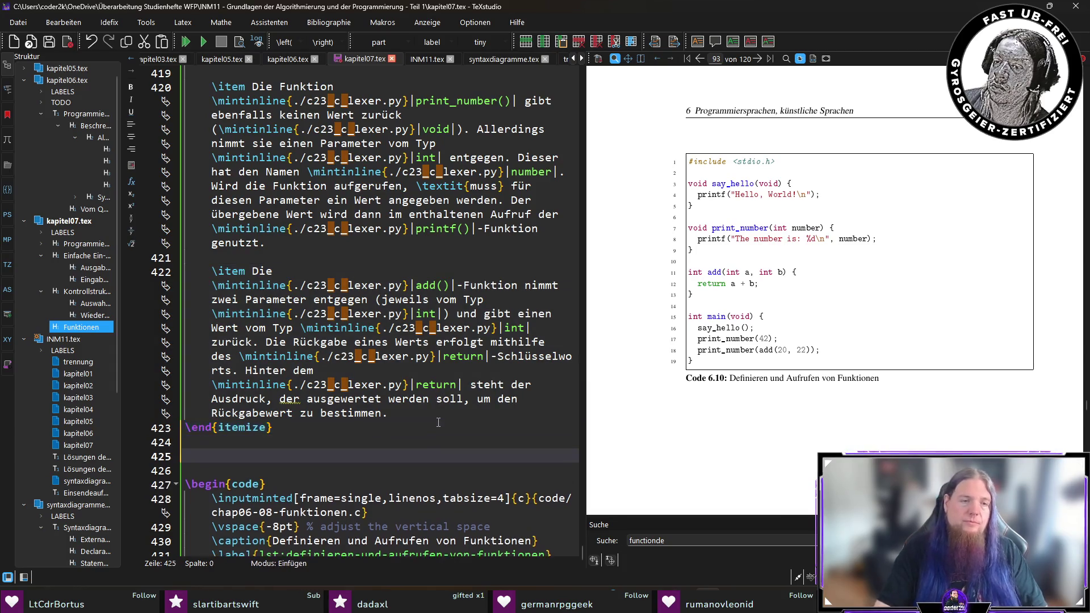
{"action": "type", "text": "In d"}
{"action": "type", "text": "mintinline{./c23_c_lexer.py}|main()|"}
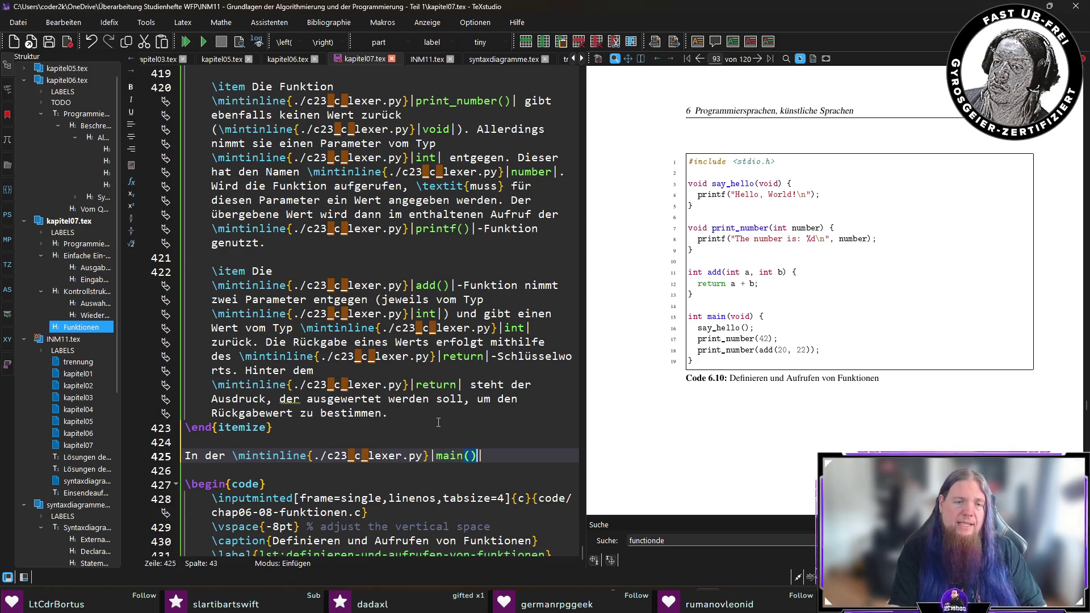
{"action": "type", "text": "_Fun"}
{"action": "key", "text": "BackSpace"}
{"action": "key", "text": "BackSpace"}
{"action": "key", "text": "BackSpace"}
{"action": "type", "text": "-Funktion sehen Sie, wie "}
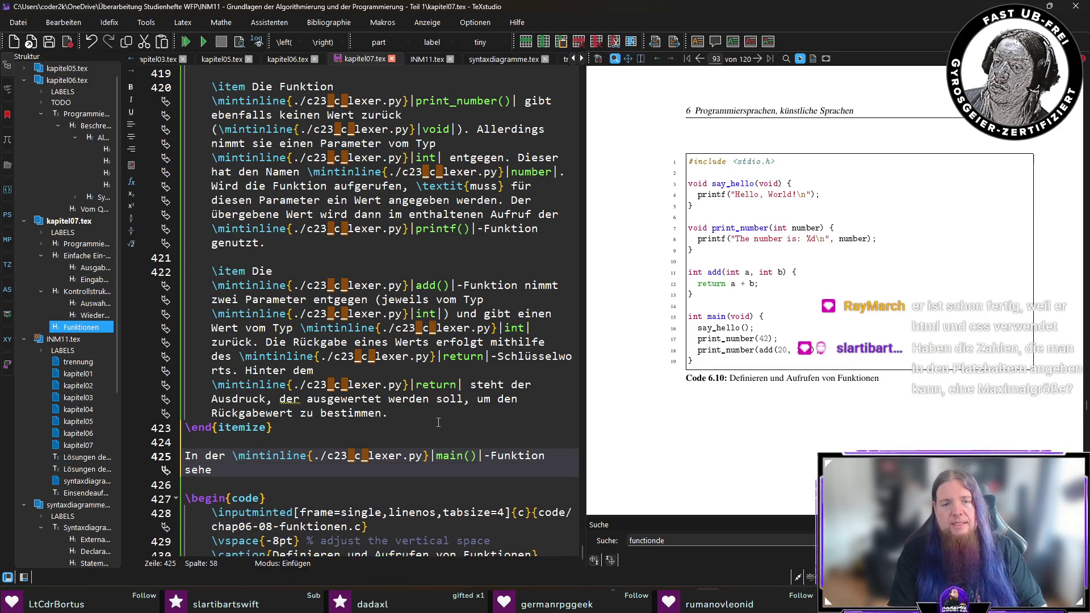
{"action": "type", "text": "die anderen d"}
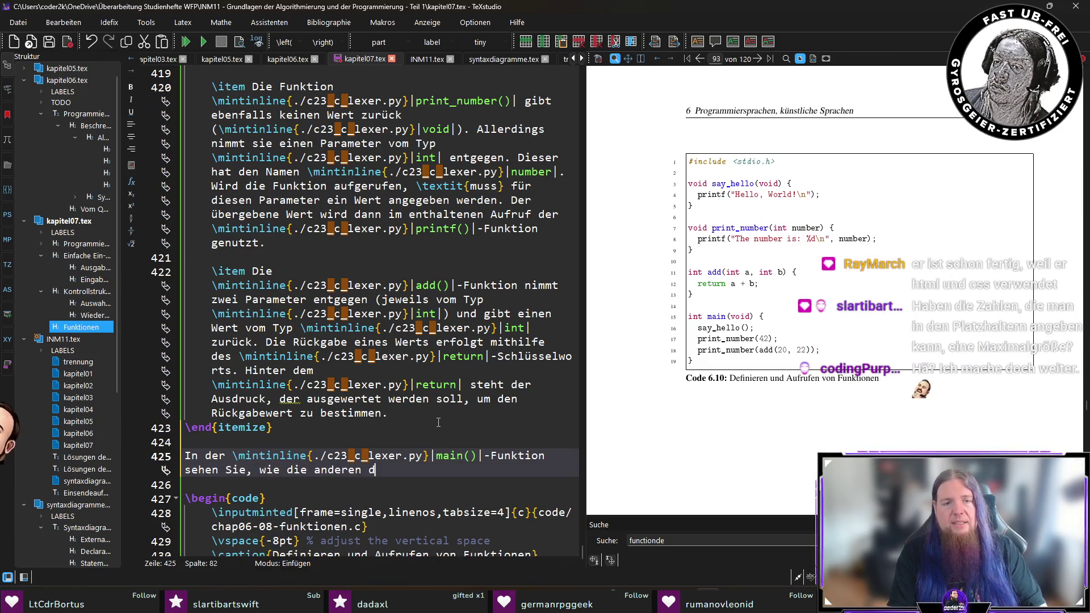
{"action": "type", "text": "rei Funktionen auf"}
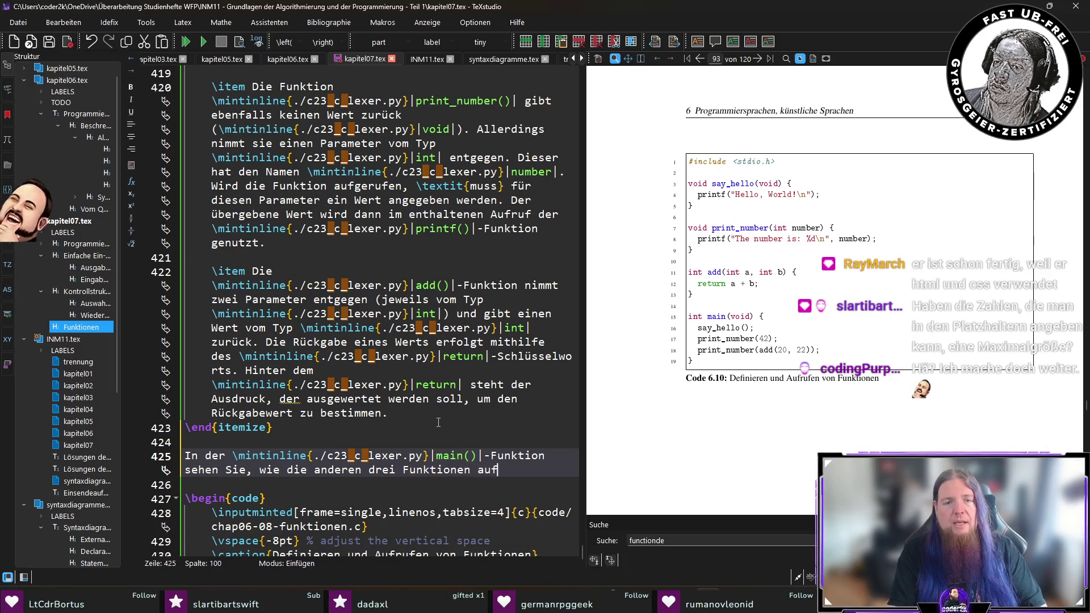
{"action": "type", "text": "gerufen werden."}
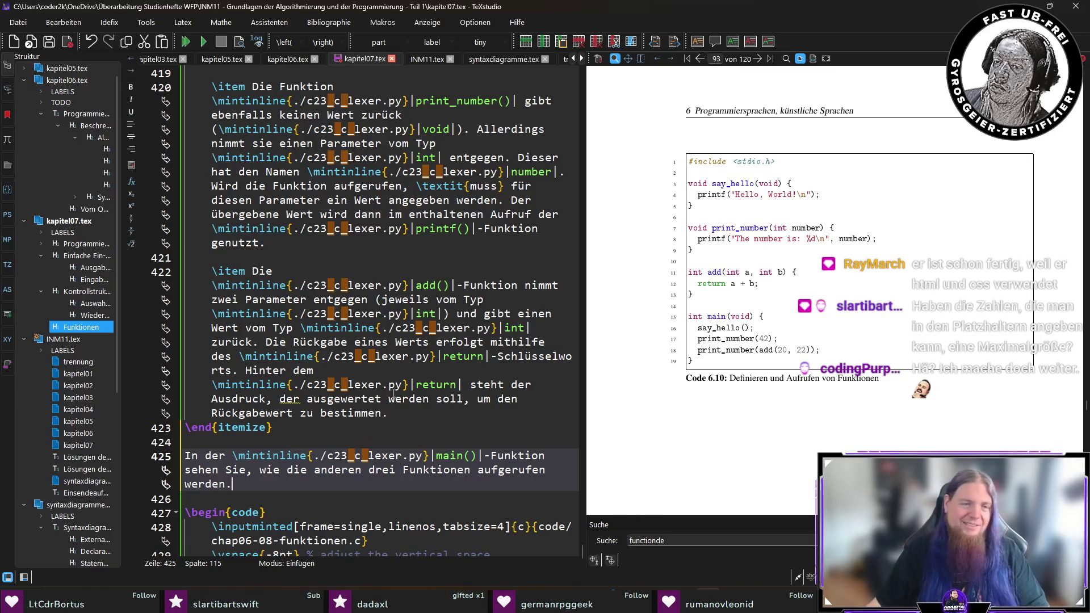
{"action": "scroll", "coordinate": [438, 423], "scroll_direction": "down", "scroll_amount": 2}
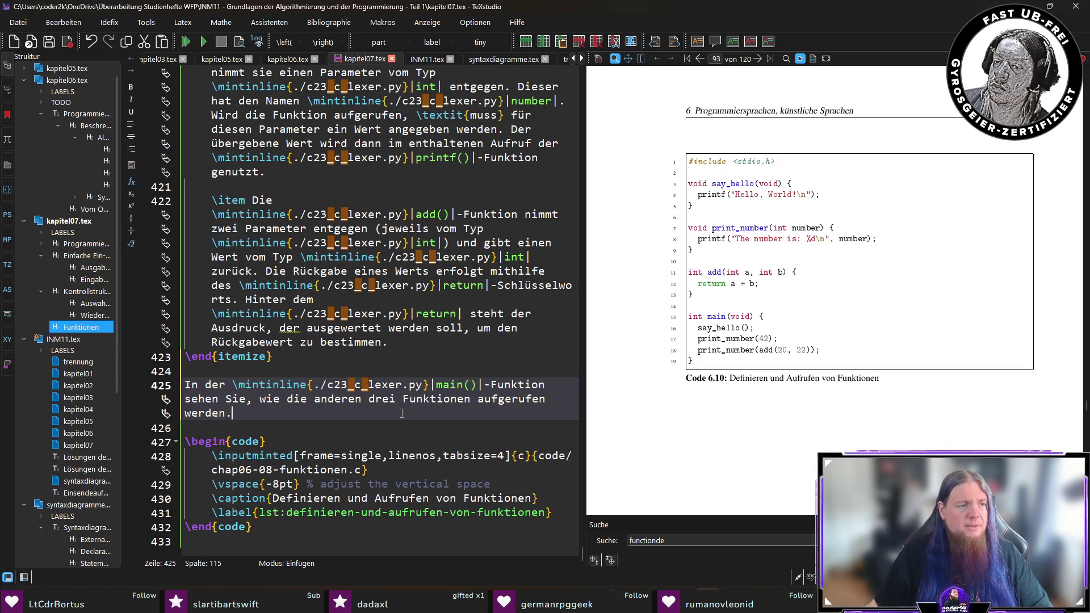
{"action": "left_click_drag", "start_coordinate": [811, 241], "coordinate": [813, 238]}
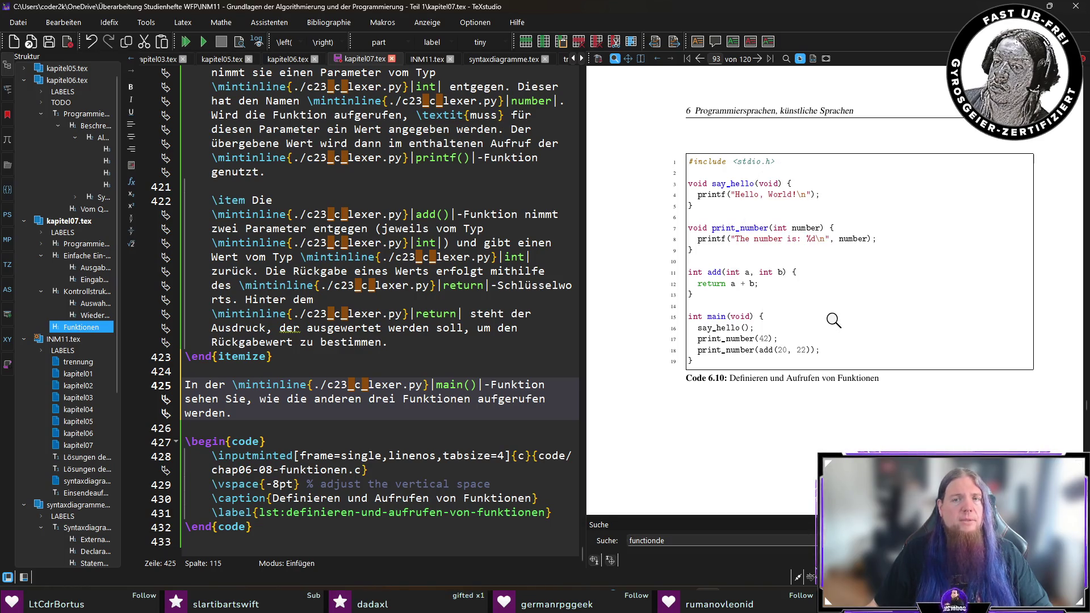
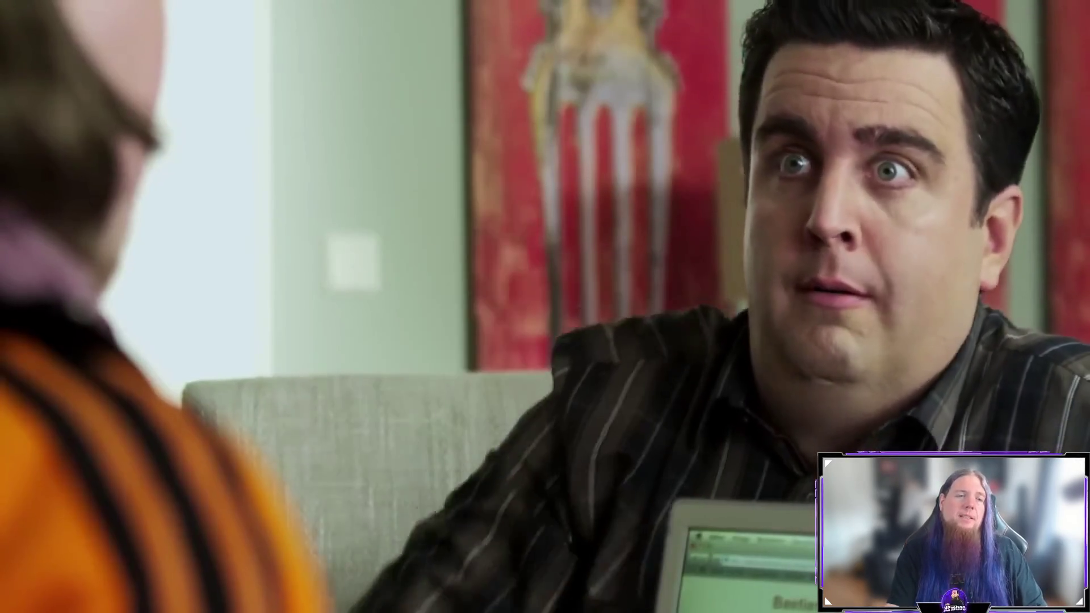
Finish line 425's sentences on round brackets passing \textit{Argumente} to parameters, then save kapitel07.tex
{"action": "type", "text": "schreibenwir jeweils den Namen der Funktion"}
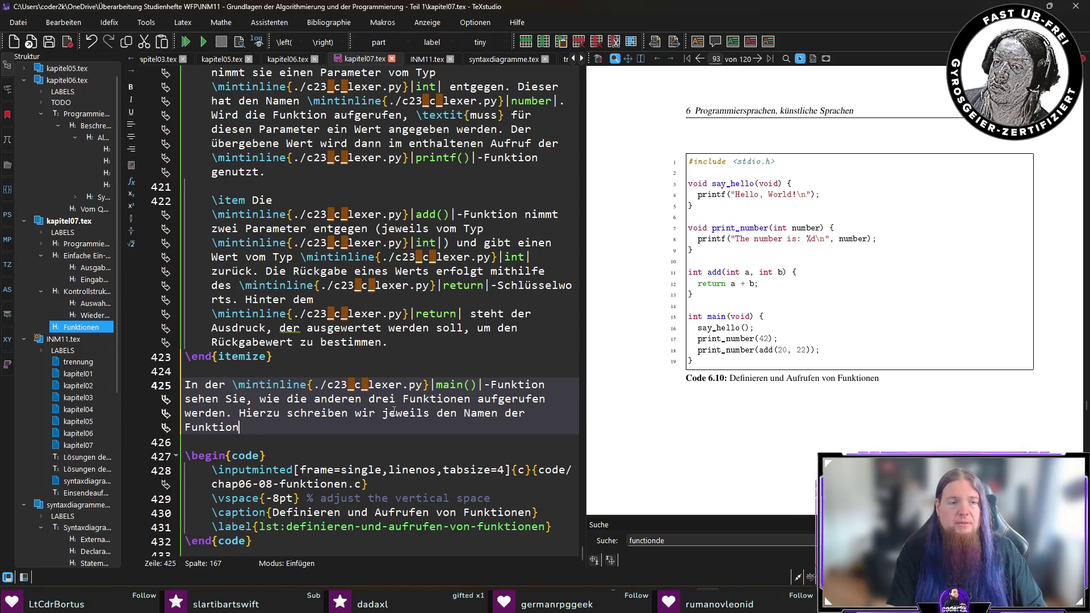
{"action": "type", "text": ", gefolgt"}
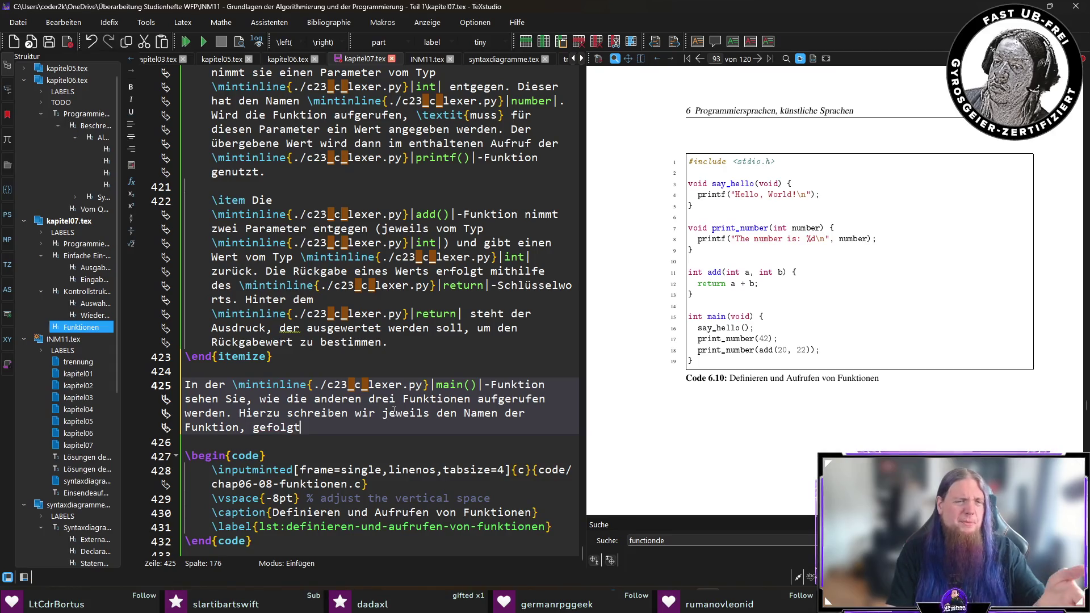
{"action": "type", "text": " von "}
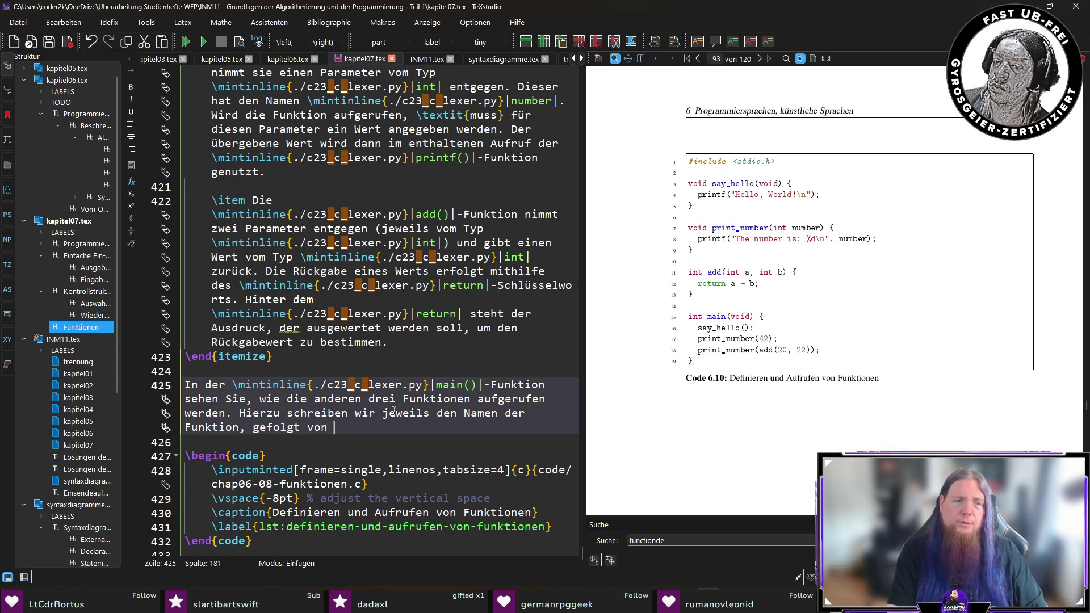
{"action": "type", "text": "runden Klammern. "}
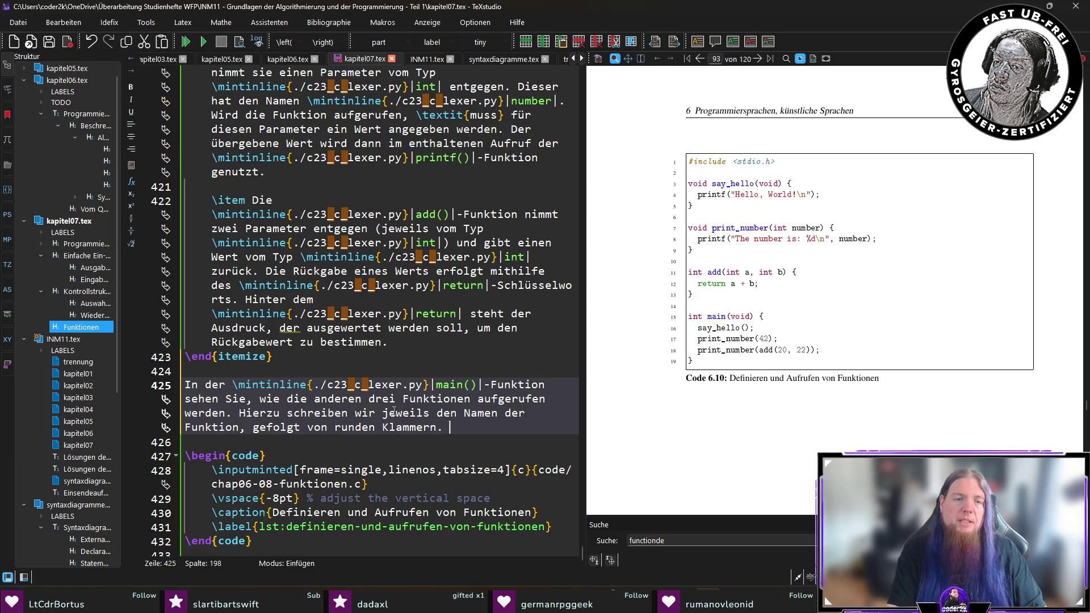
{"action": "type", "text": "Innerh"}
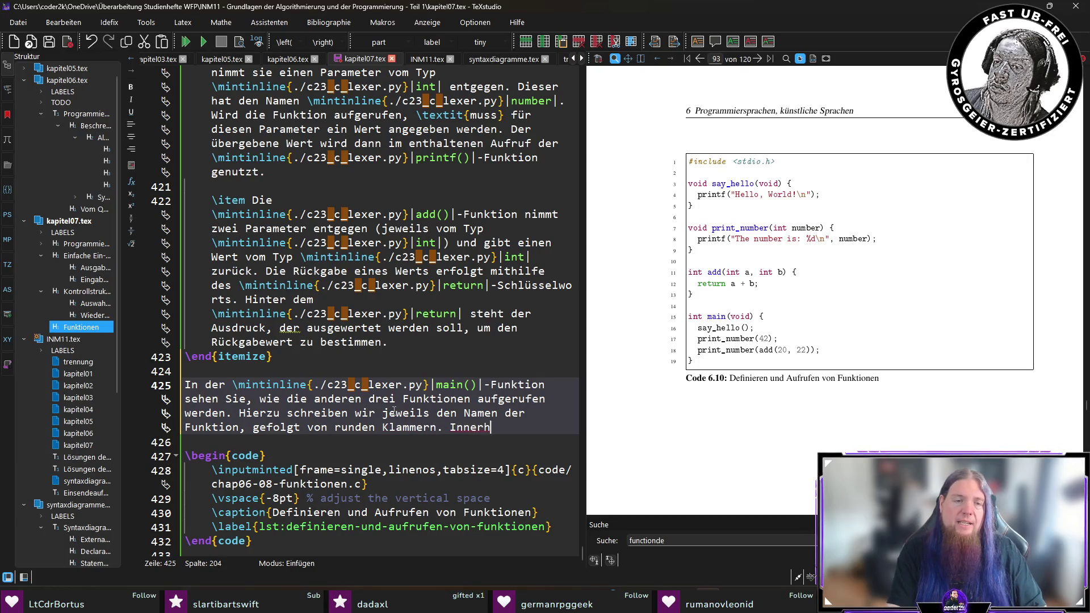
{"action": "type", "text": "alb dieser Klammern"}
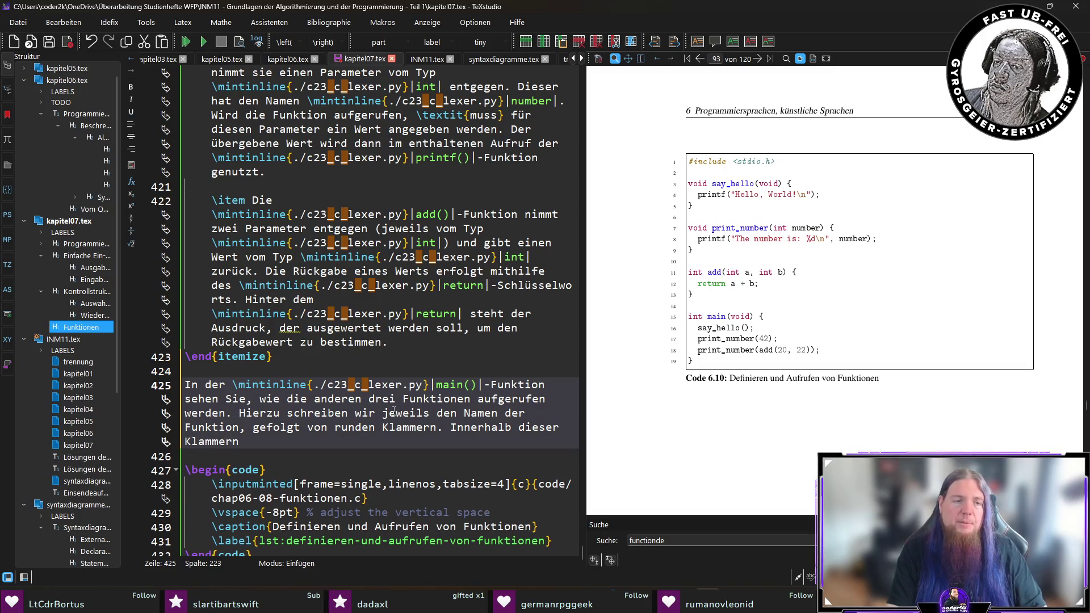
{"action": "type", "text": " werden die We"}
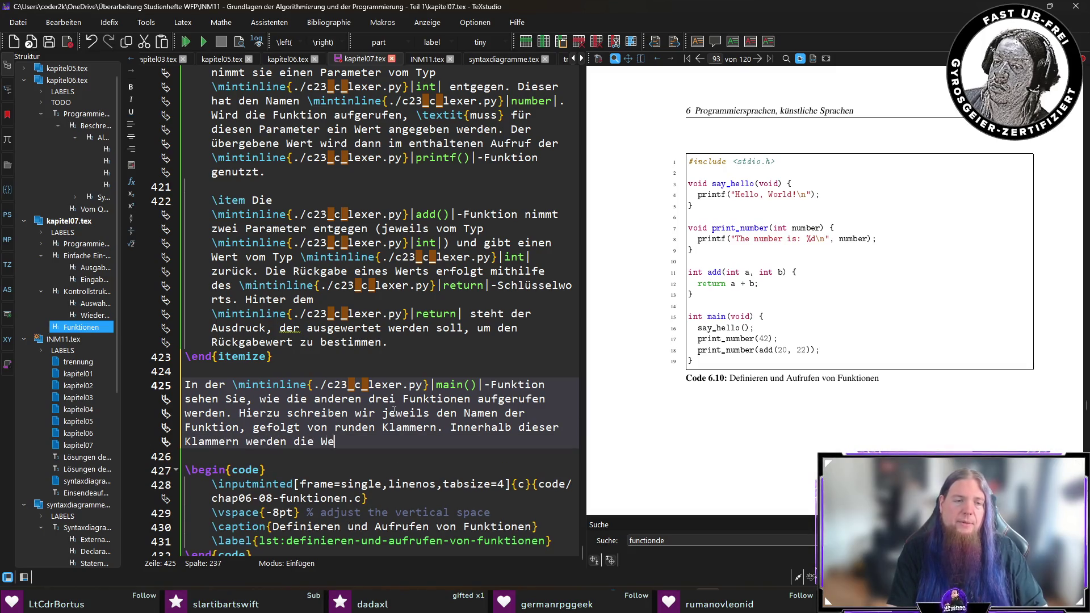
{"action": "type", "text": "rte überge"}
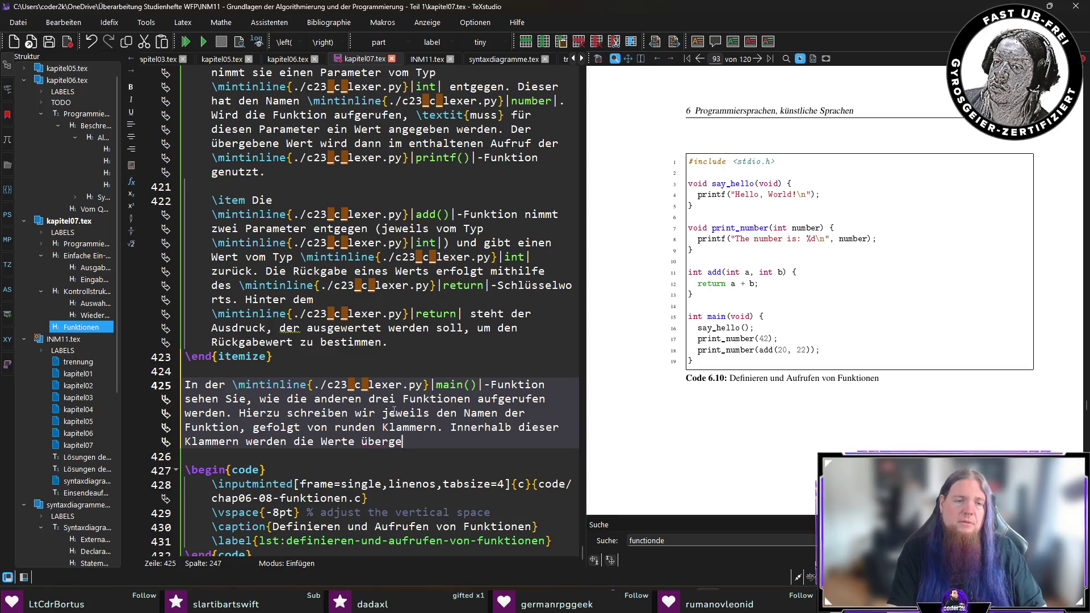
{"action": "type", "text": "ben, die den P"}
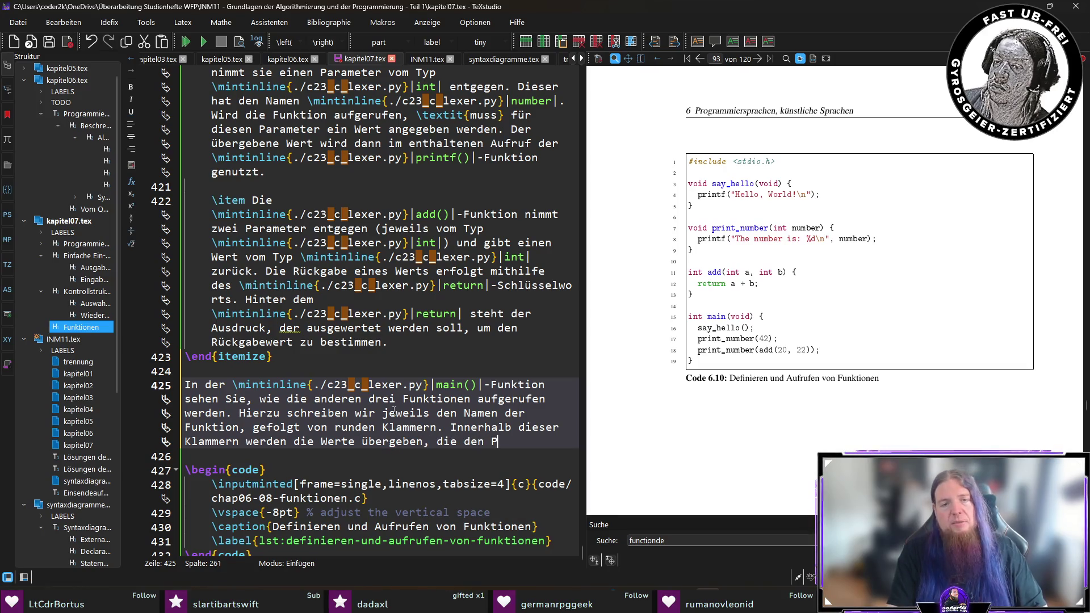
{"action": "type", "text": "arametern der Fun"}
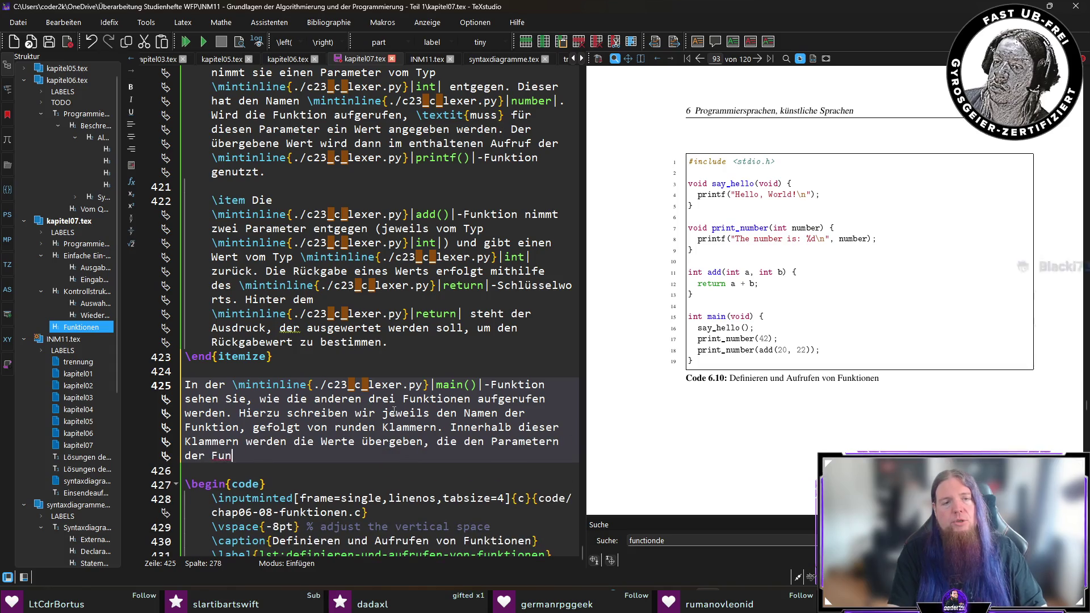
{"action": "type", "text": "ktion zuge"}
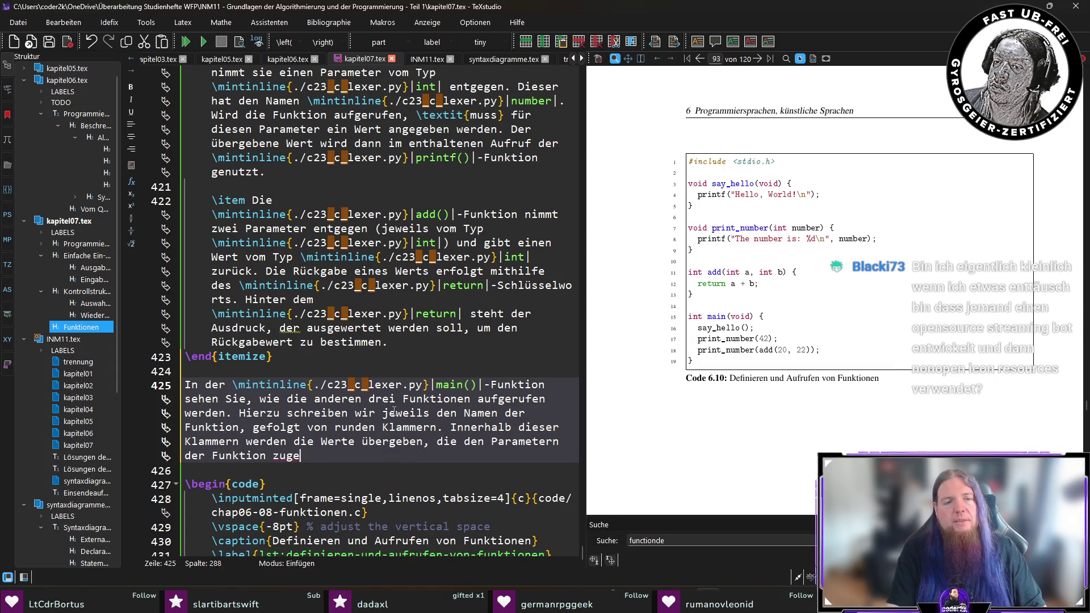
{"action": "type", "text": "wiesen werden sollen."}
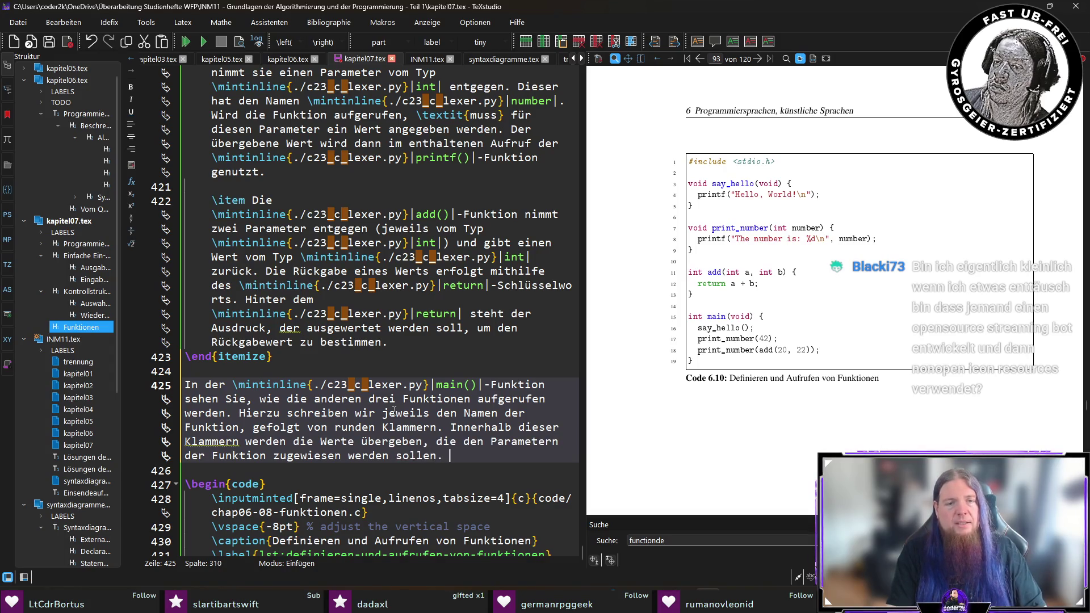
{"action": "type", "text": " Diese Werte nennt man"}
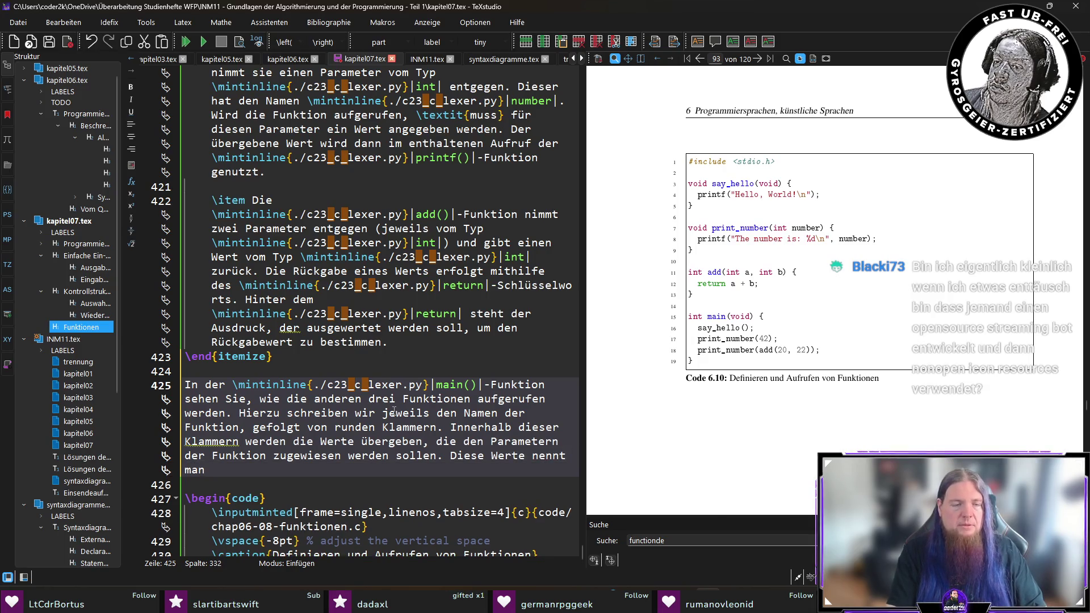
{"action": "type", "text": " \textit{Argumente"}
{"action": "key", "text": "Right"}
{"action": "type", "text": "."}
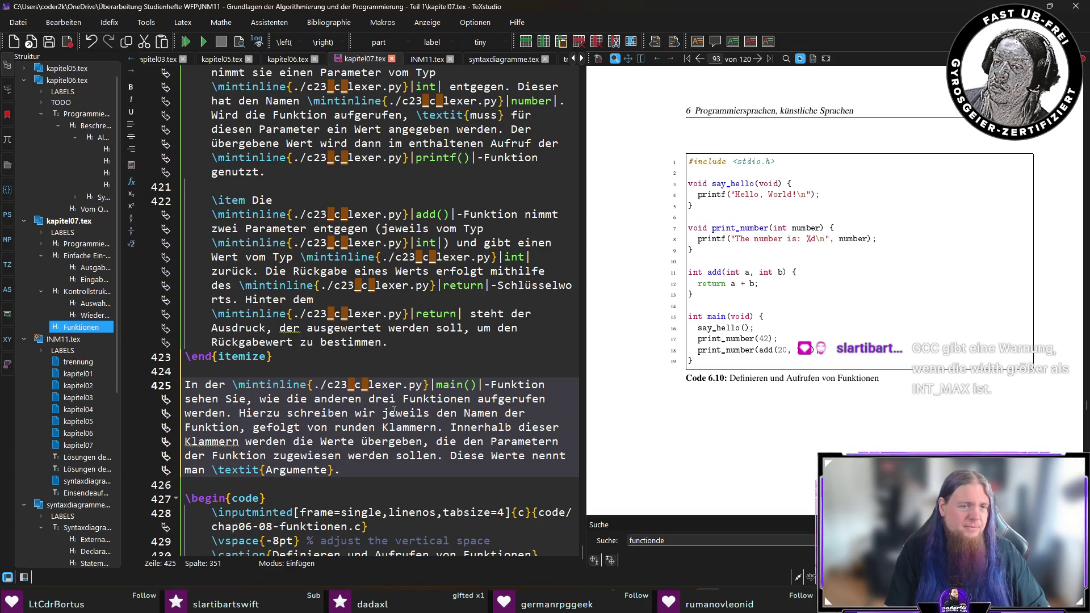
{"action": "key", "text": "ctrl+s"}
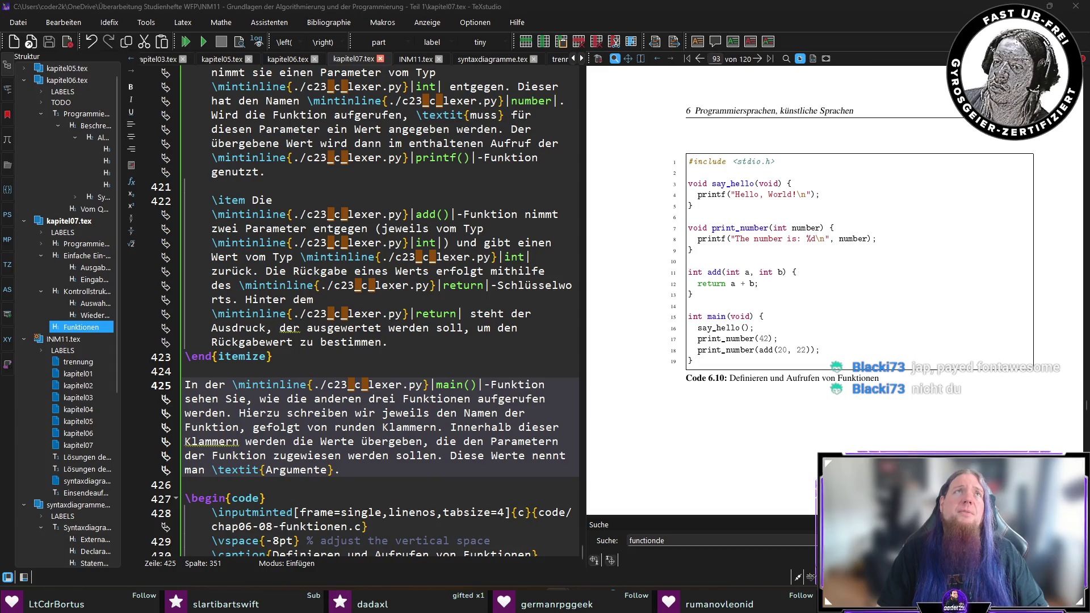
{"action": "key", "text": "alt+Tab"}
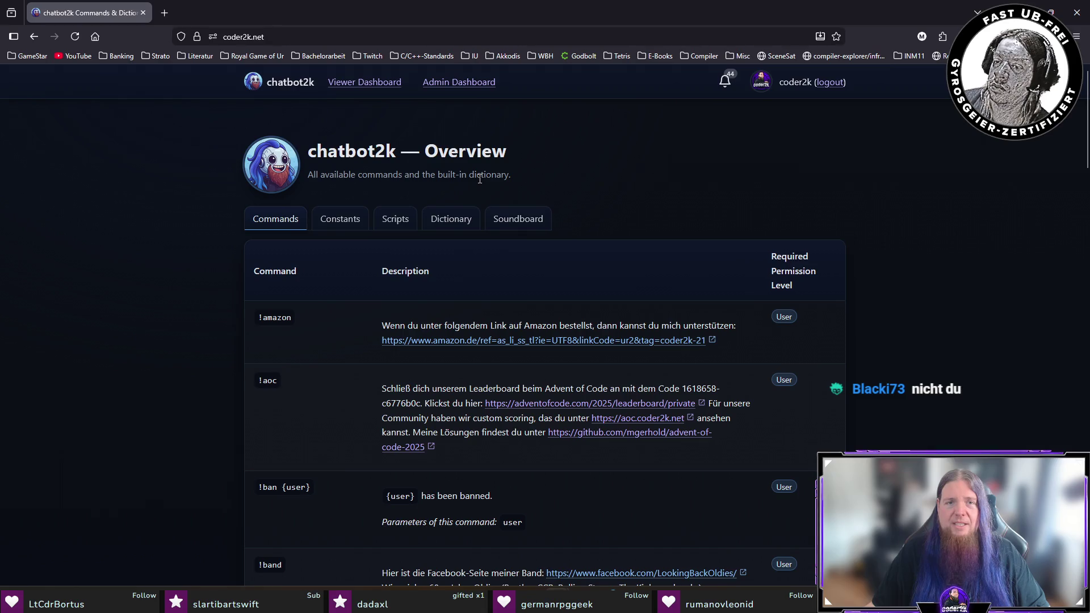
Look over the Viewer Dashboard's Soundboard page, then go to the Admin Dashboard's General Settings
{"action": "left_click", "coordinate": [368, 85]}
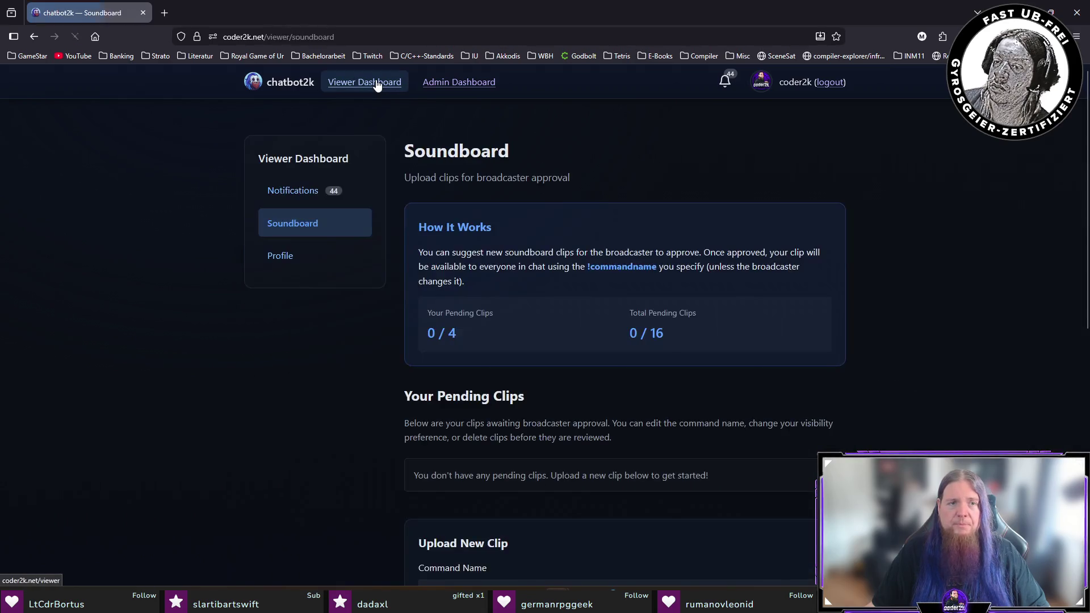
{"action": "scroll", "coordinate": [316, 249], "scroll_direction": "down", "scroll_amount": 5}
{"action": "scroll", "coordinate": [316, 248], "scroll_direction": "up", "scroll_amount": 5}
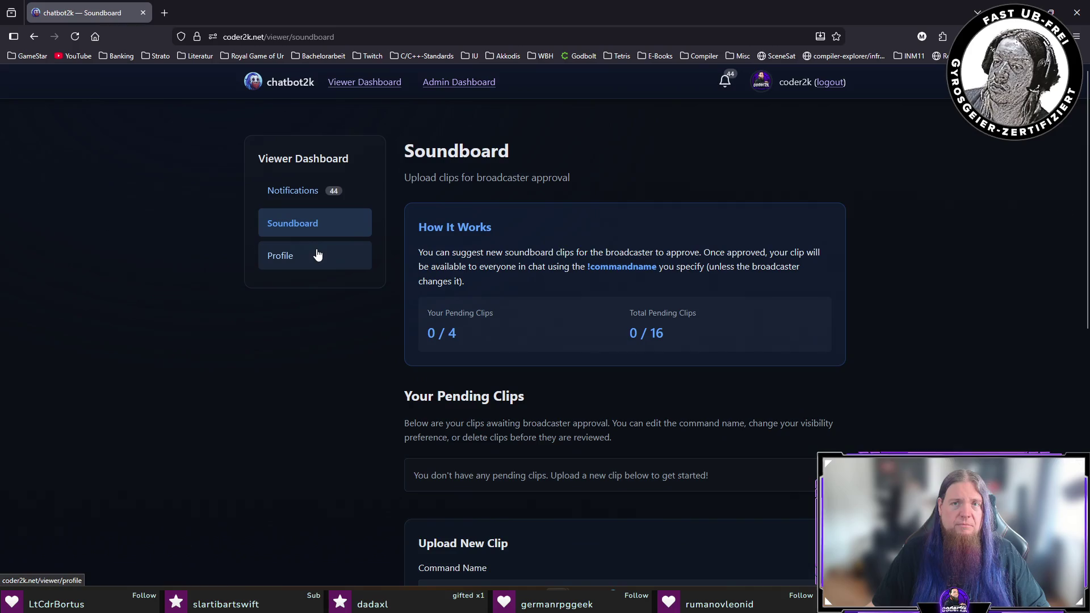
{"action": "scroll", "coordinate": [321, 250], "scroll_direction": "down", "scroll_amount": 5}
{"action": "scroll", "coordinate": [325, 244], "scroll_direction": "up", "scroll_amount": 5}
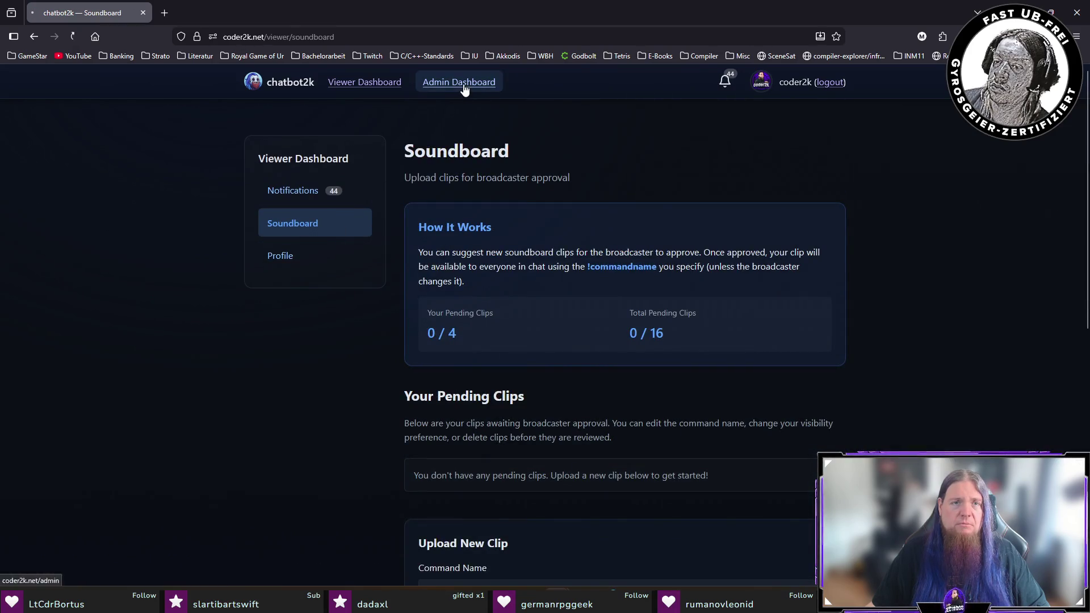
{"action": "left_click", "coordinate": [463, 85]}
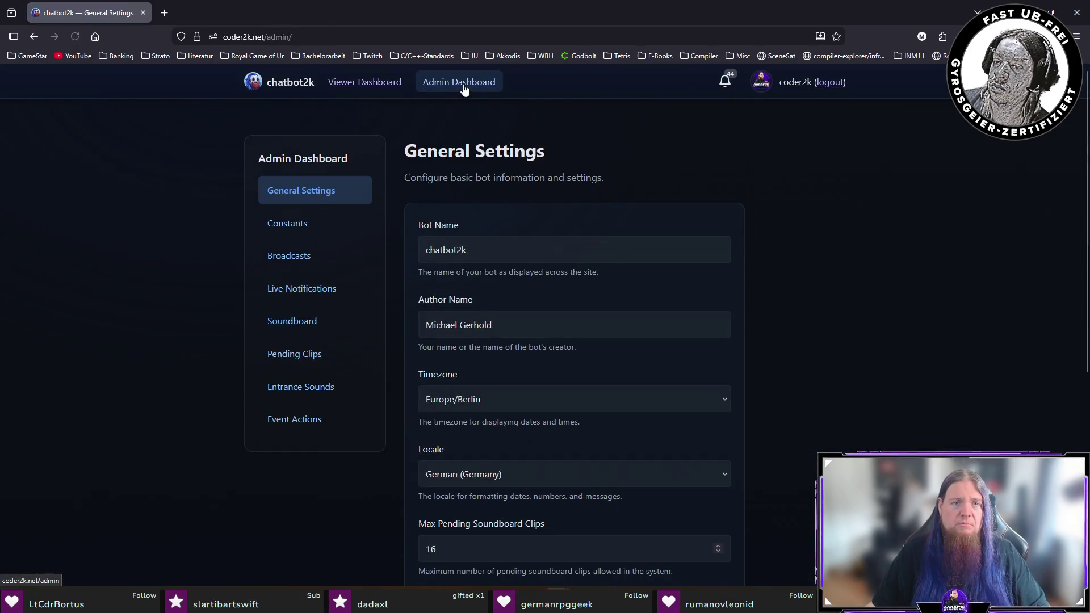
Review the Configured Channels on the Live Notifications settings page
{"action": "left_click", "coordinate": [300, 289]}
{"action": "scroll", "coordinate": [174, 298], "scroll_direction": "down", "scroll_amount": 4}
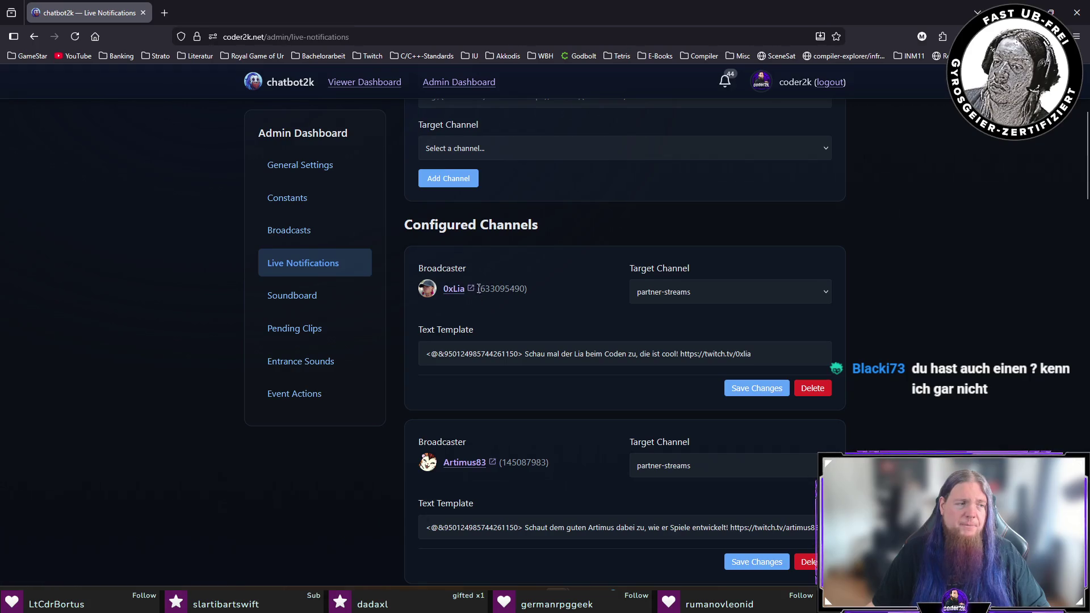
{"action": "scroll", "coordinate": [175, 310], "scroll_direction": "up", "scroll_amount": 1}
{"action": "scroll", "coordinate": [174, 310], "scroll_direction": "up", "scroll_amount": 3}
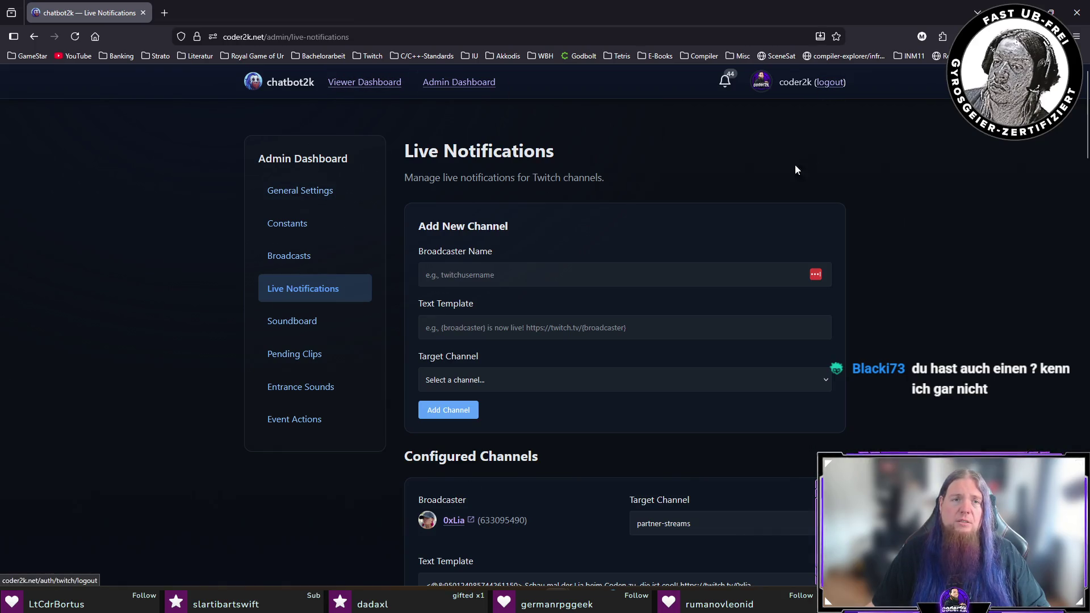
Return to the Viewer Dashboard, then close Firefox to get back to TeXstudio
{"action": "left_click", "coordinate": [349, 85]}
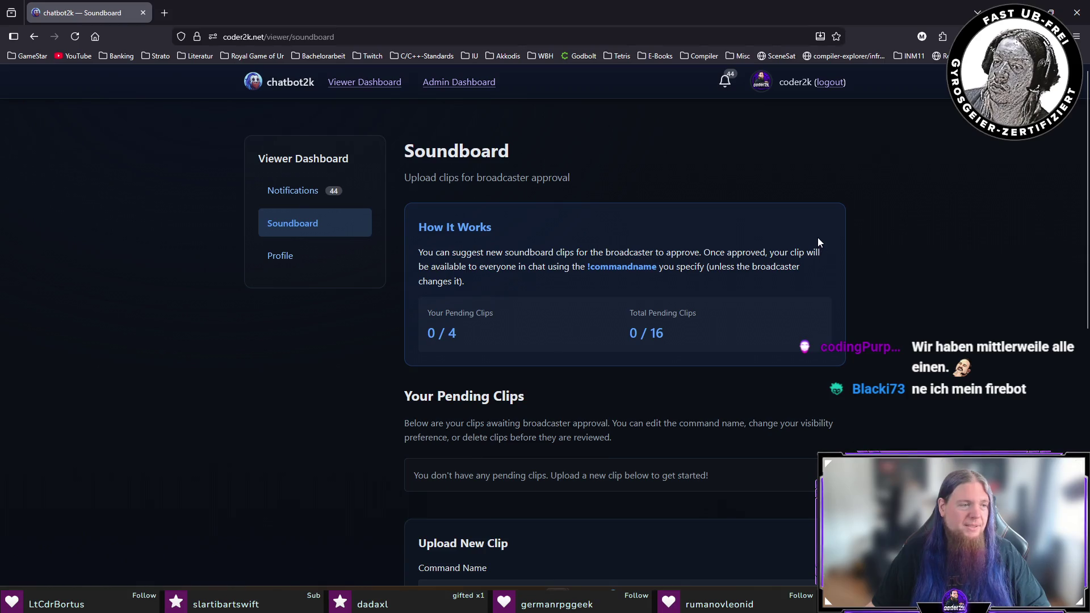
{"action": "left_click", "coordinate": [1077, 12]}
{"action": "scroll", "coordinate": [416, 392], "scroll_direction": "down", "scroll_amount": 1}
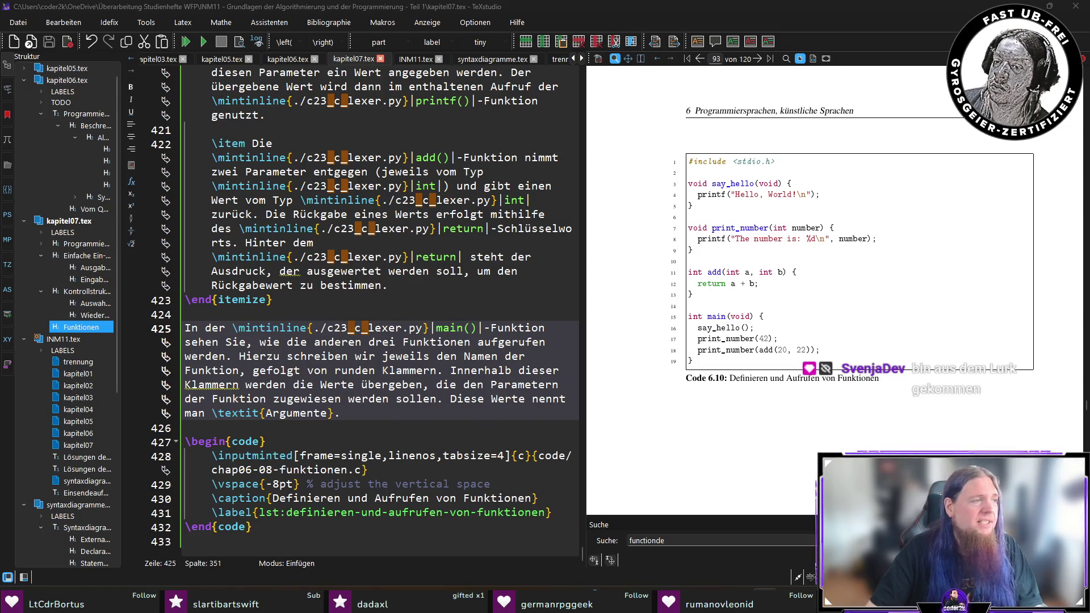
Switch from TeXstudio over to the Discord server window
{"action": "key", "text": "alt+Tab"}
Scroll #partner-streams down to its newest message
{"action": "scroll", "coordinate": [675, 237], "scroll_direction": "up", "scroll_amount": 1}
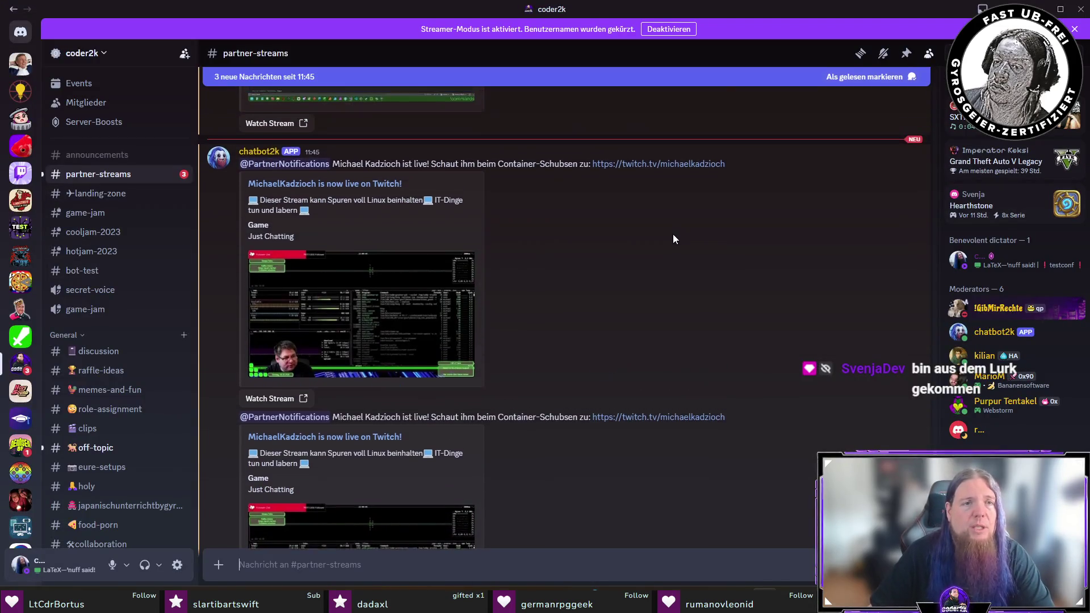
{"action": "scroll", "coordinate": [636, 233], "scroll_direction": "down", "scroll_amount": 4}
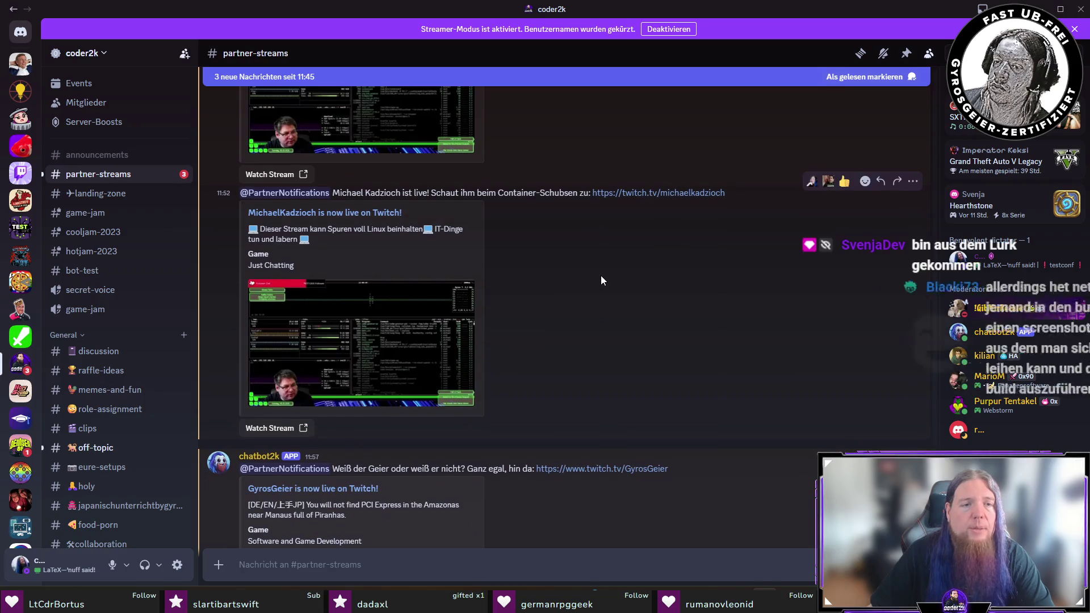
{"action": "scroll", "coordinate": [601, 275], "scroll_direction": "down", "scroll_amount": 3}
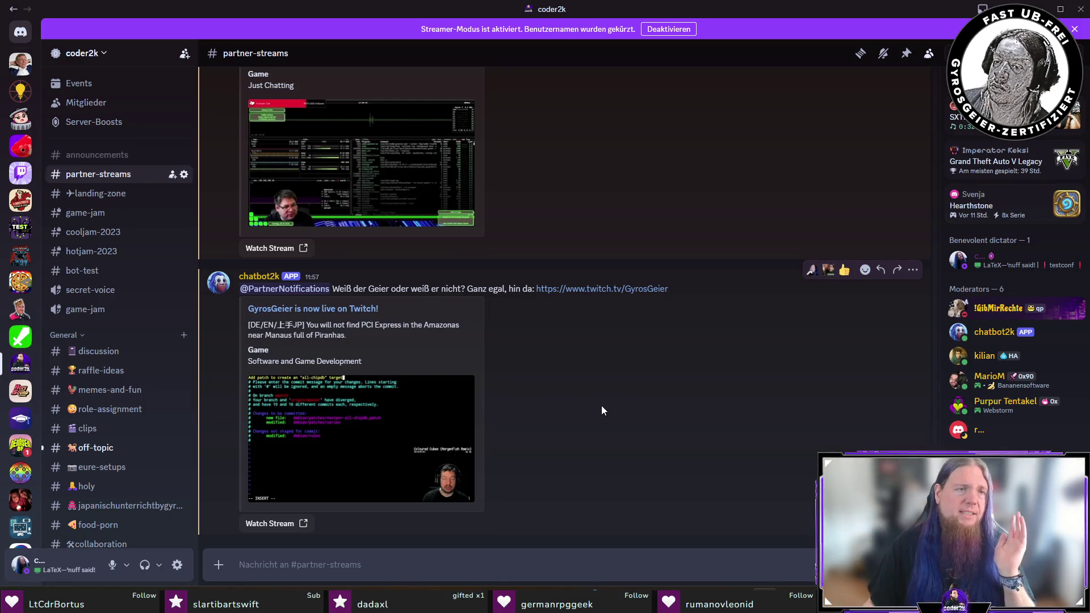
Switch back to TeXstudio, then on to the web browser's address bar
{"action": "key", "text": "alt+Tab"}
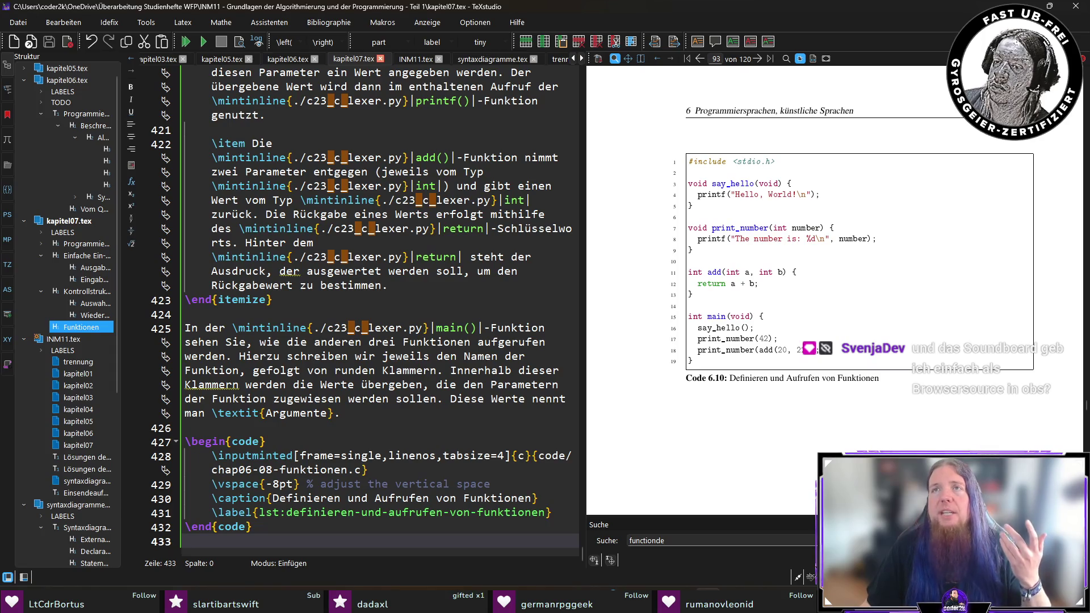
{"action": "key", "text": "alt+Tab"}
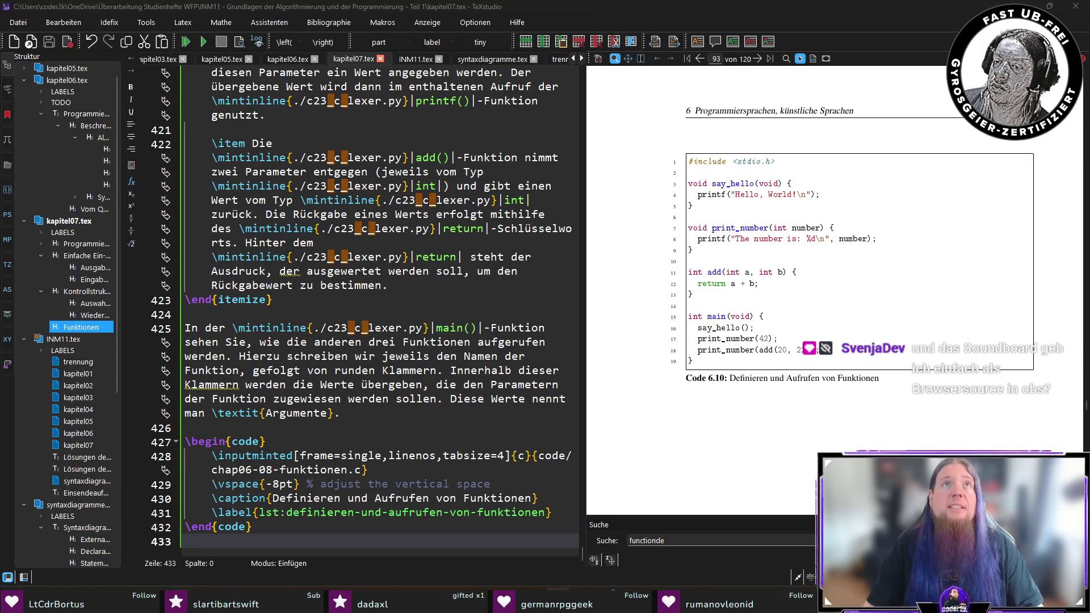
{"action": "left_click", "coordinate": [253, 36]}
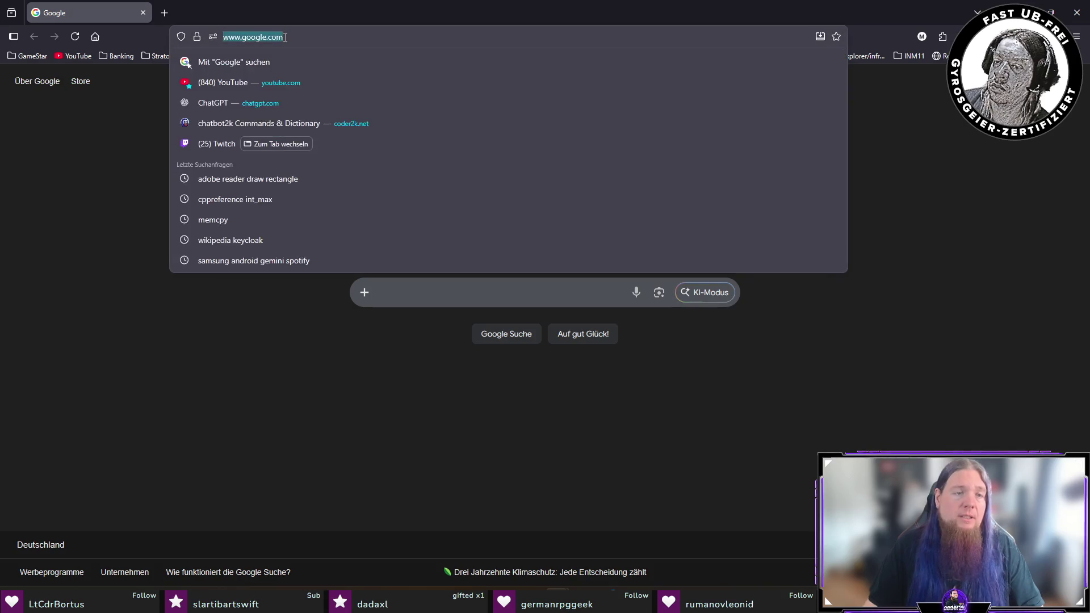
Load coder2k.net/overlay in the Firefox tab
{"action": "type", "text": "coder2k.net/overlay"}
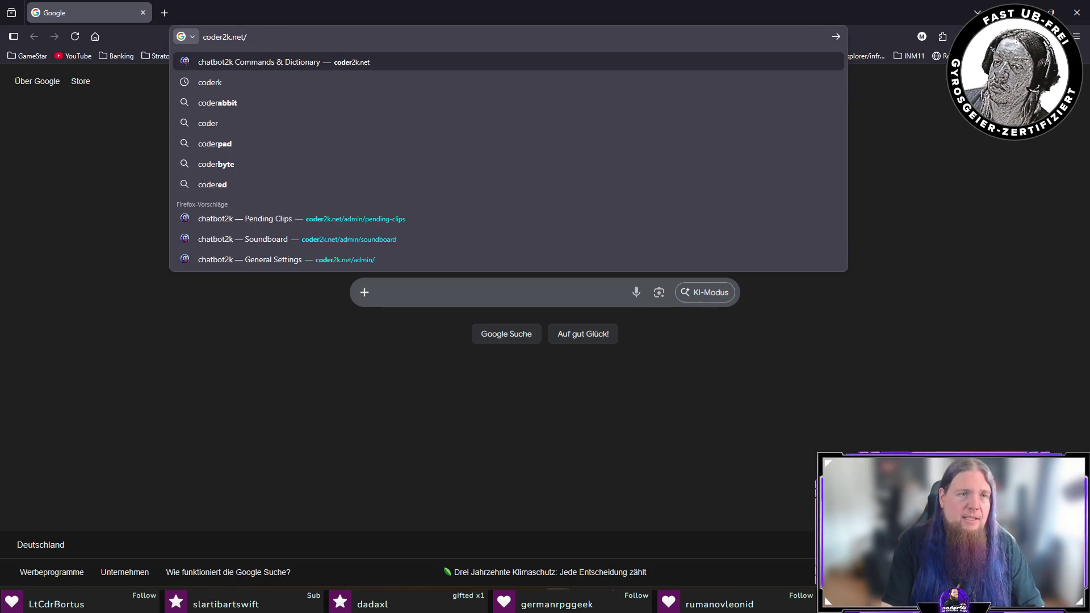
{"action": "key", "text": "Return"}
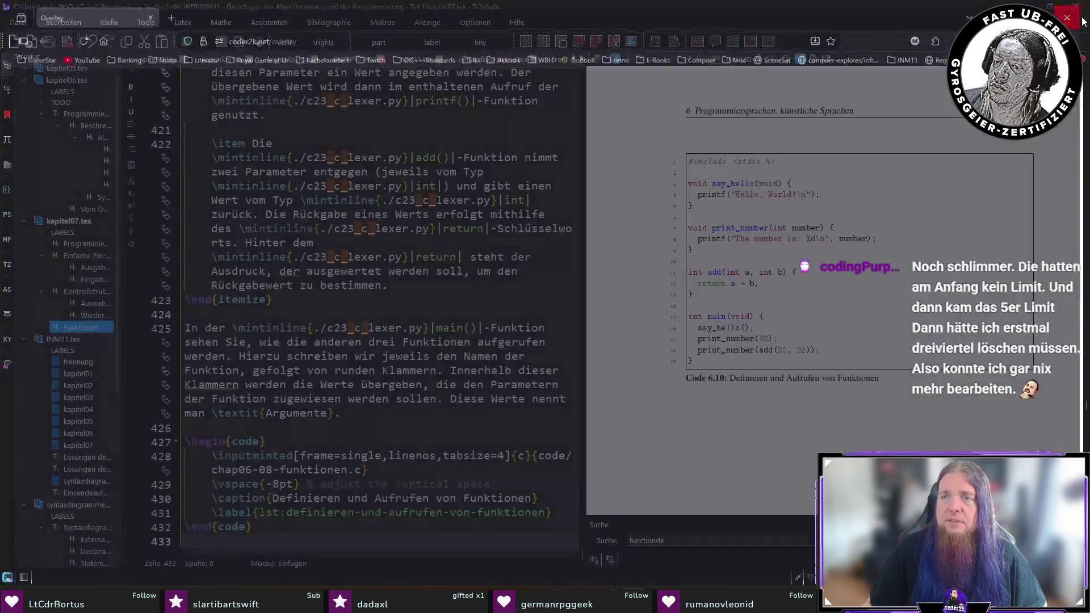
Close Firefox and put the cursor on blank line 426 of kapitel07.tex
{"action": "left_click", "coordinate": [1077, 12]}
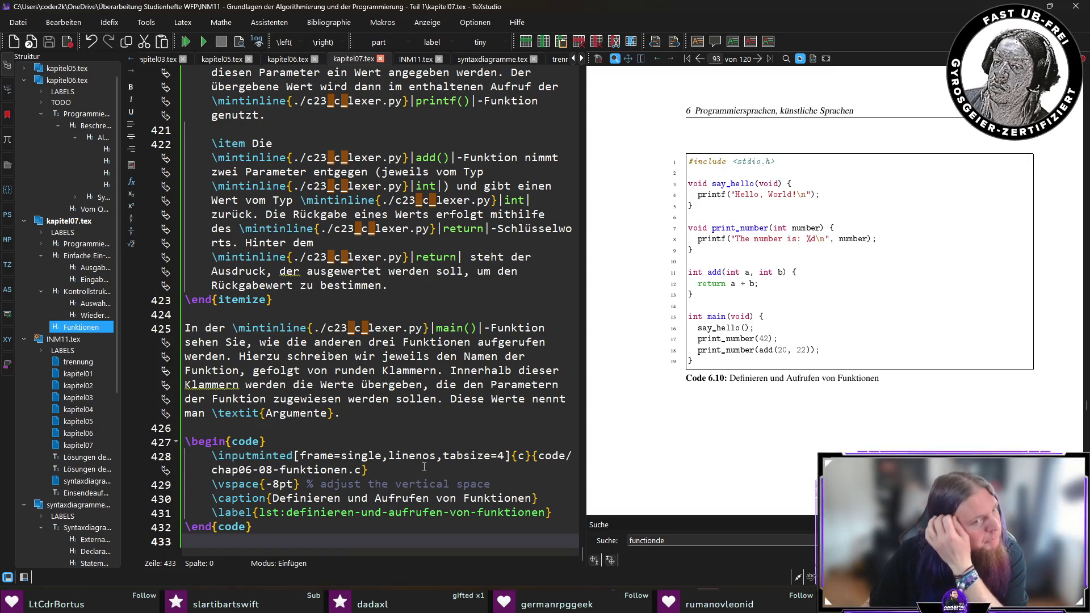
{"action": "left_click", "coordinate": [369, 426]}
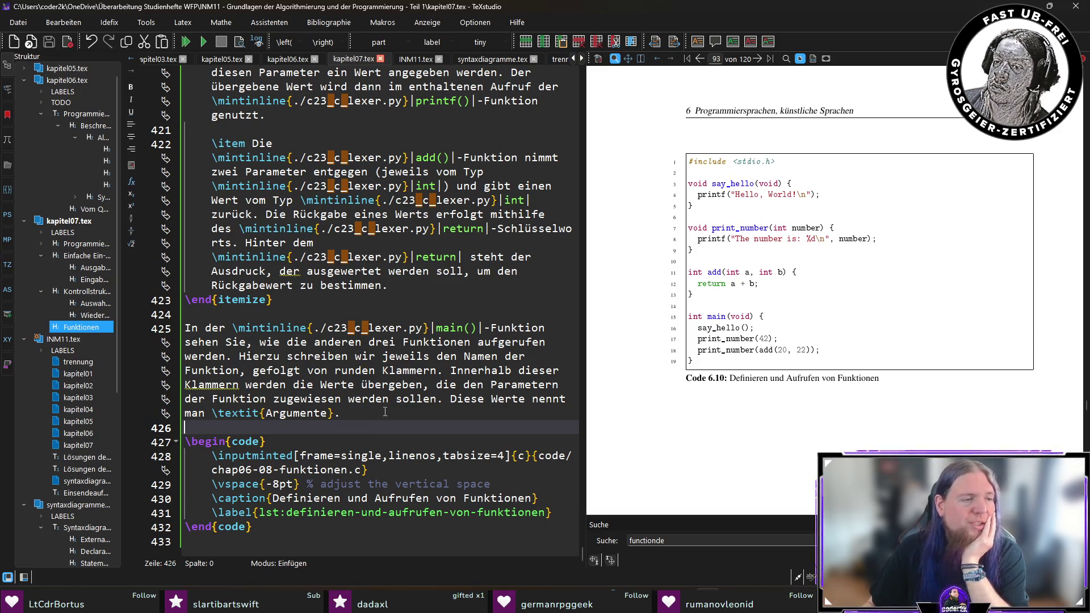
{"action": "left_click", "coordinate": [389, 419]}
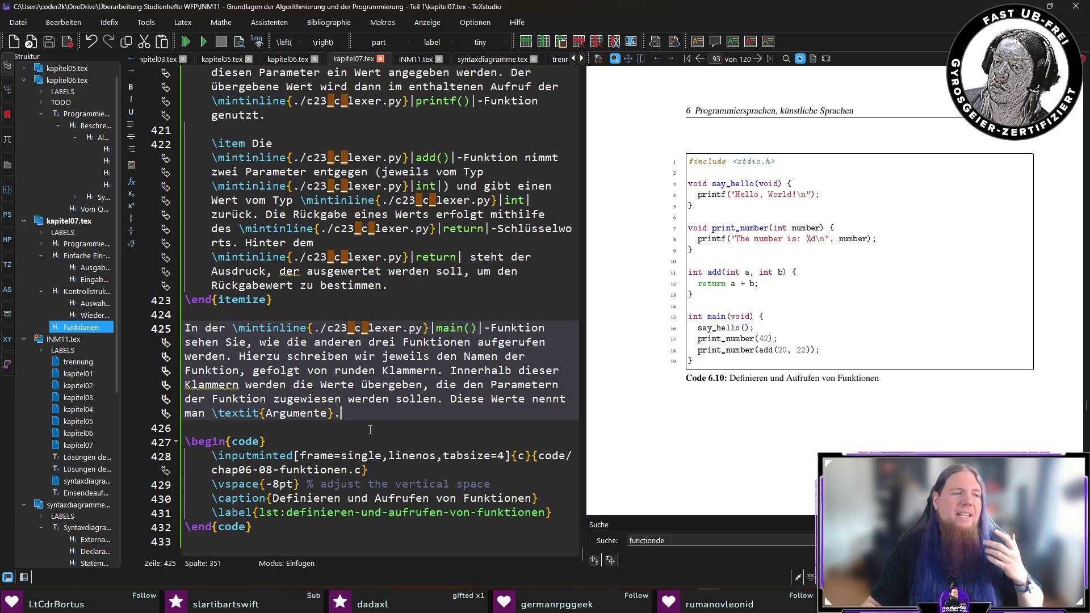
{"action": "left_click", "coordinate": [370, 430]}
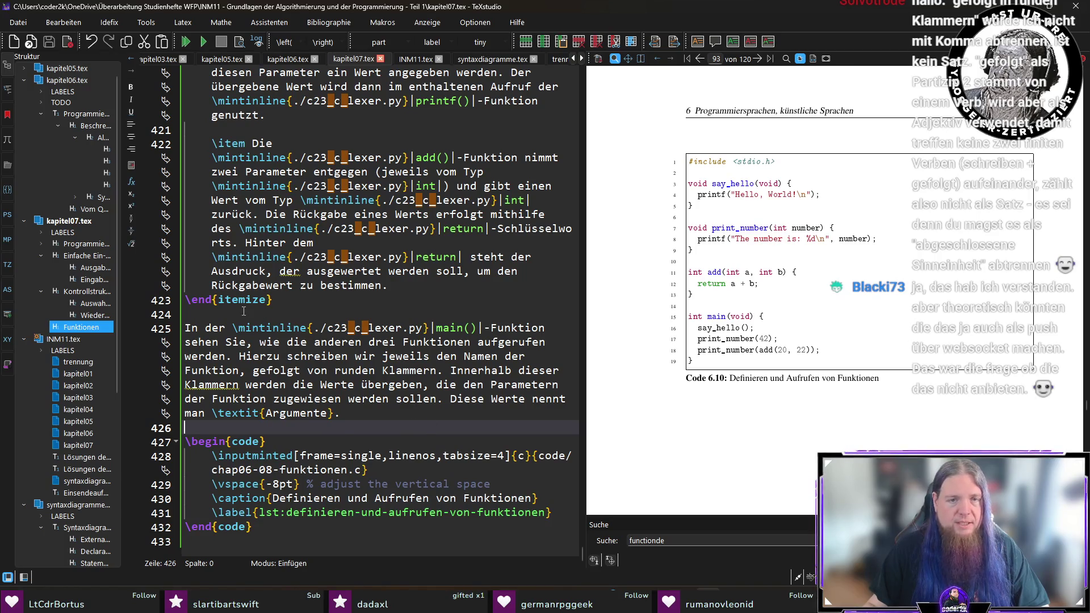
{"action": "left_click", "coordinate": [246, 371]}
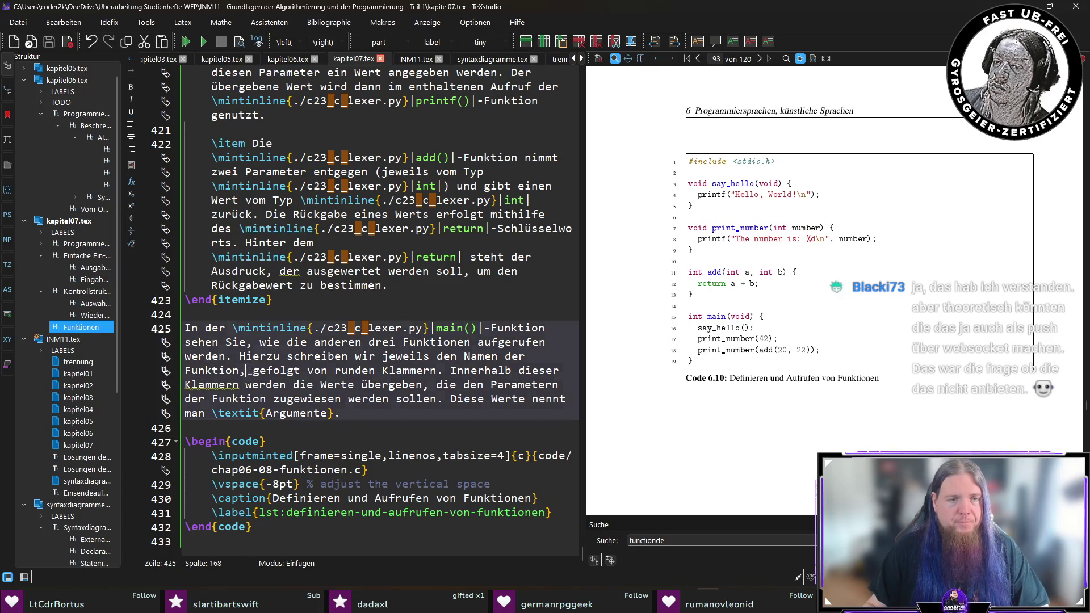
Delete the comma after Funktion, compile to PDF, and jump from PDF 'Funktion' to its source
{"action": "key", "text": "BackSpace"}
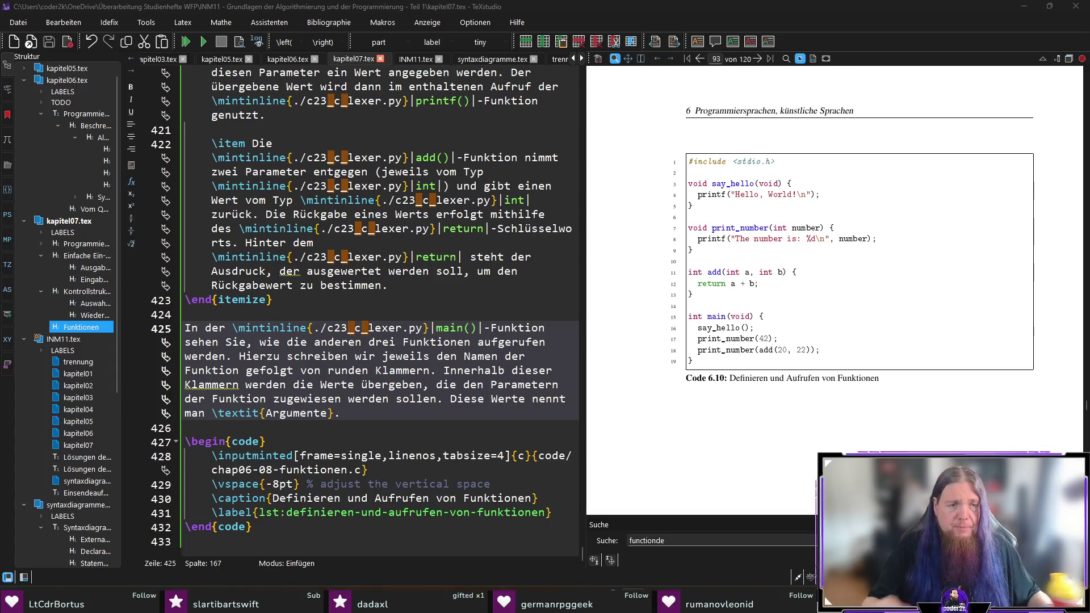
{"action": "left_click", "coordinate": [374, 413]}
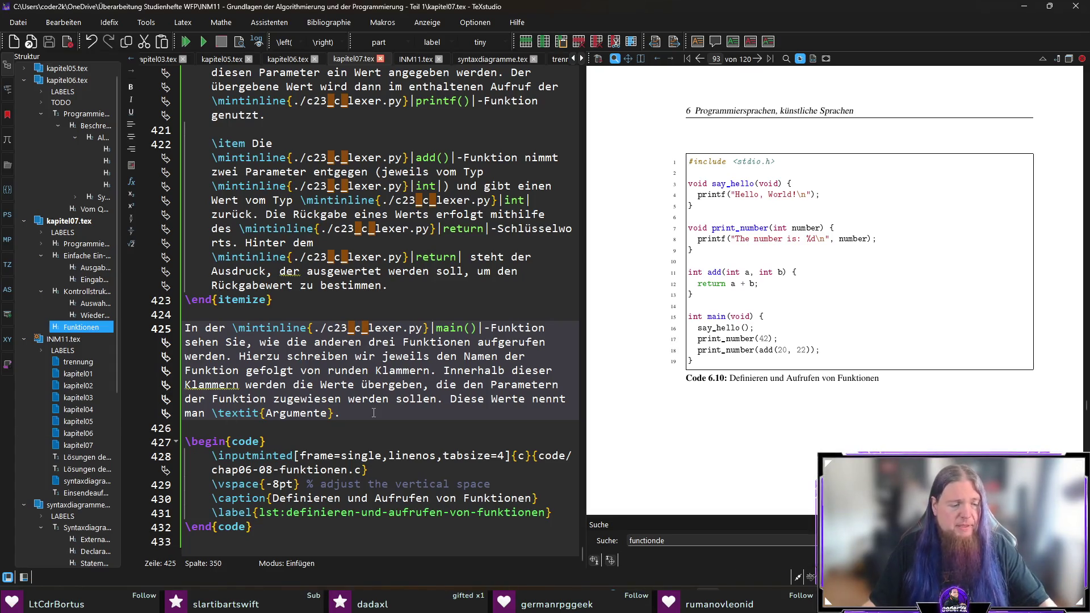
{"action": "key", "text": "F5"}
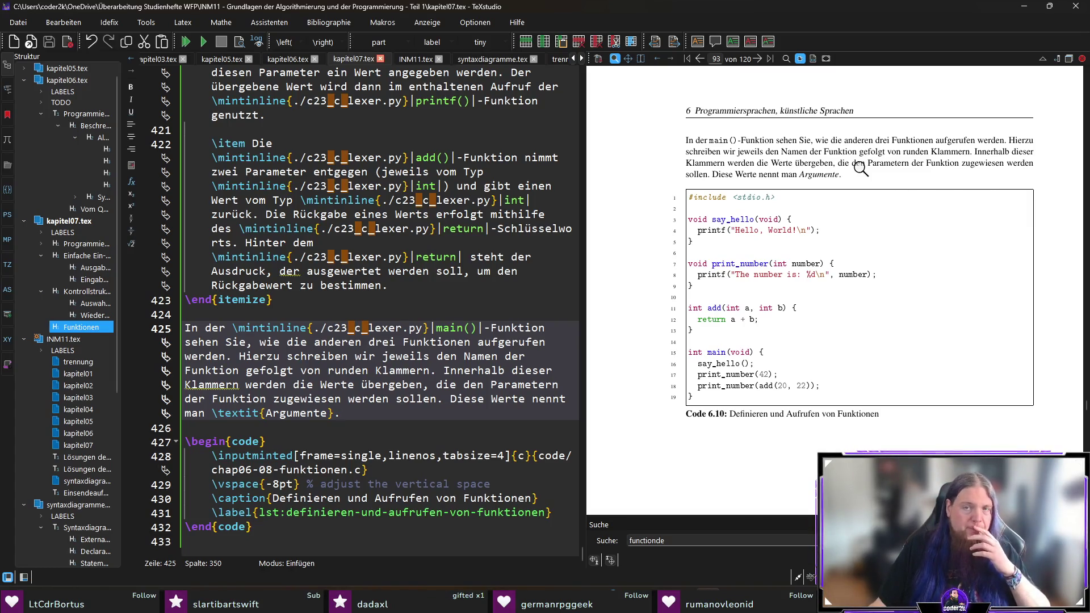
{"action": "left_click", "coordinate": [839, 152], "text": "ctrl"}
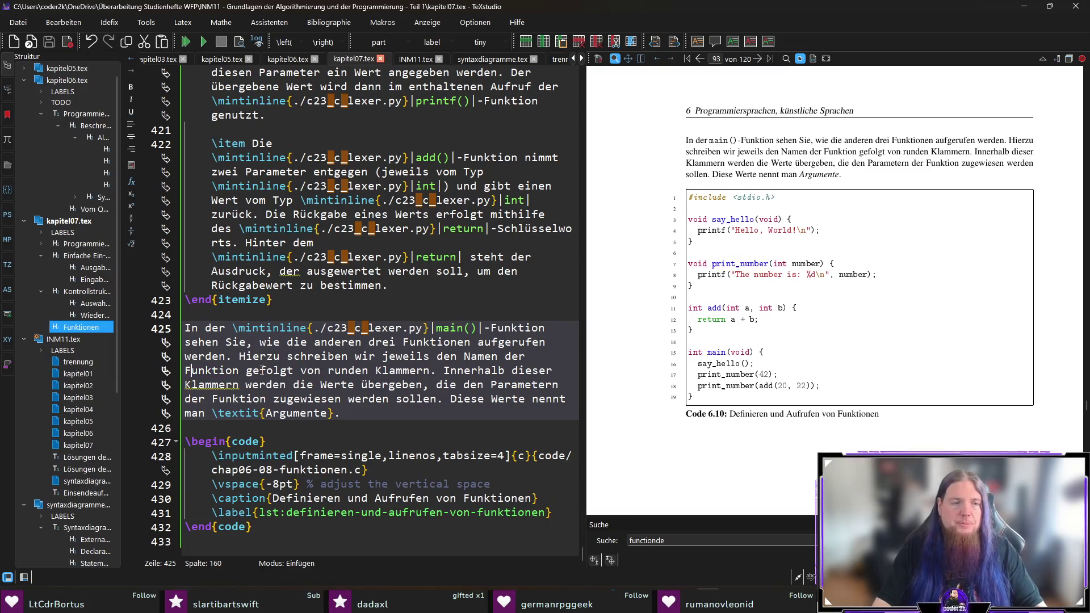
Insert 'aufzurufenden' before Funktion on line 425 and recompile the PDF
{"action": "type", "text": "aufzurufnende"}
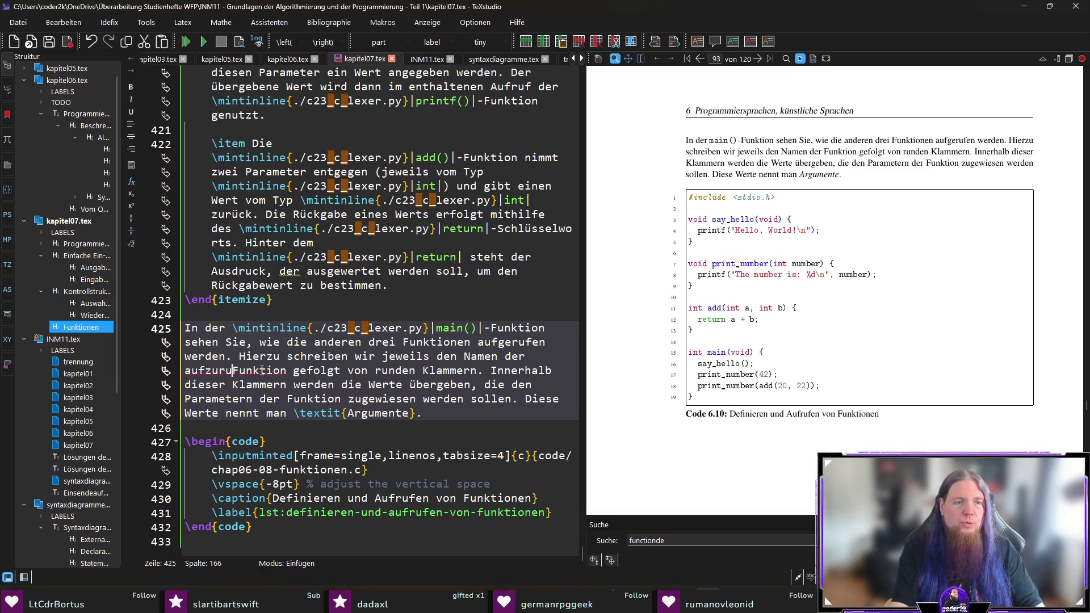
{"action": "key", "text": "BackSpace"}
{"action": "key", "text": "BackSpace"}
{"action": "key", "text": "BackSpace"}
{"action": "type", "text": "enden"}
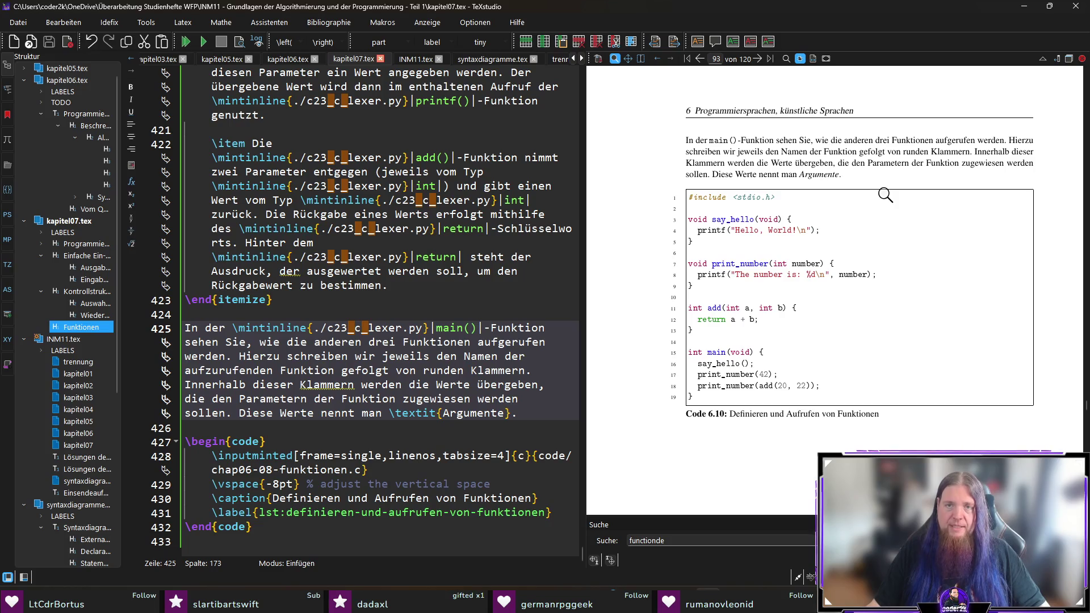
{"action": "left_click", "coordinate": [541, 408]}
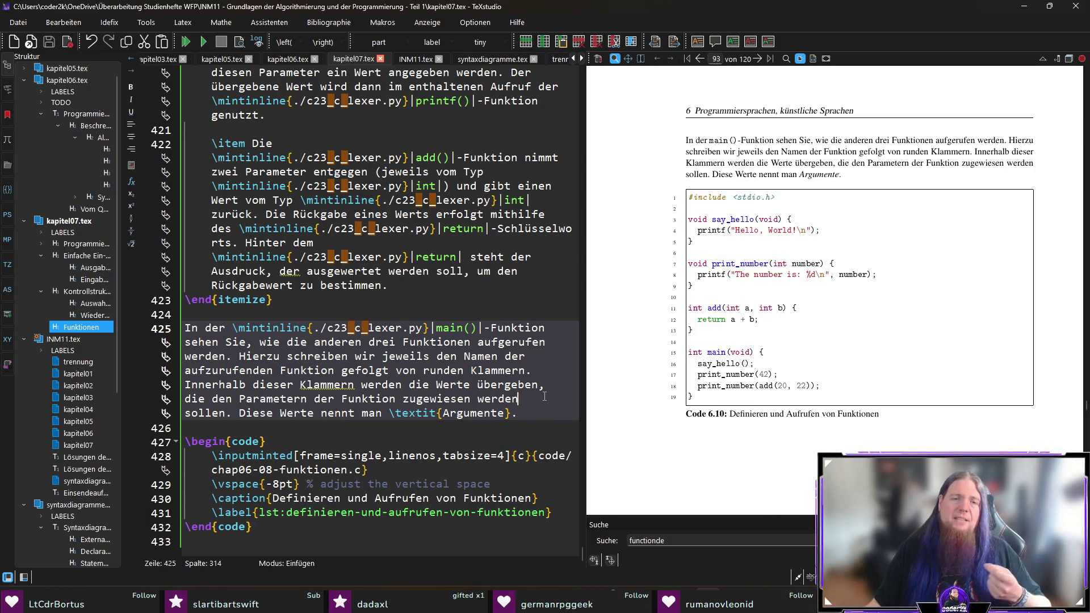
{"action": "left_click", "coordinate": [547, 407]}
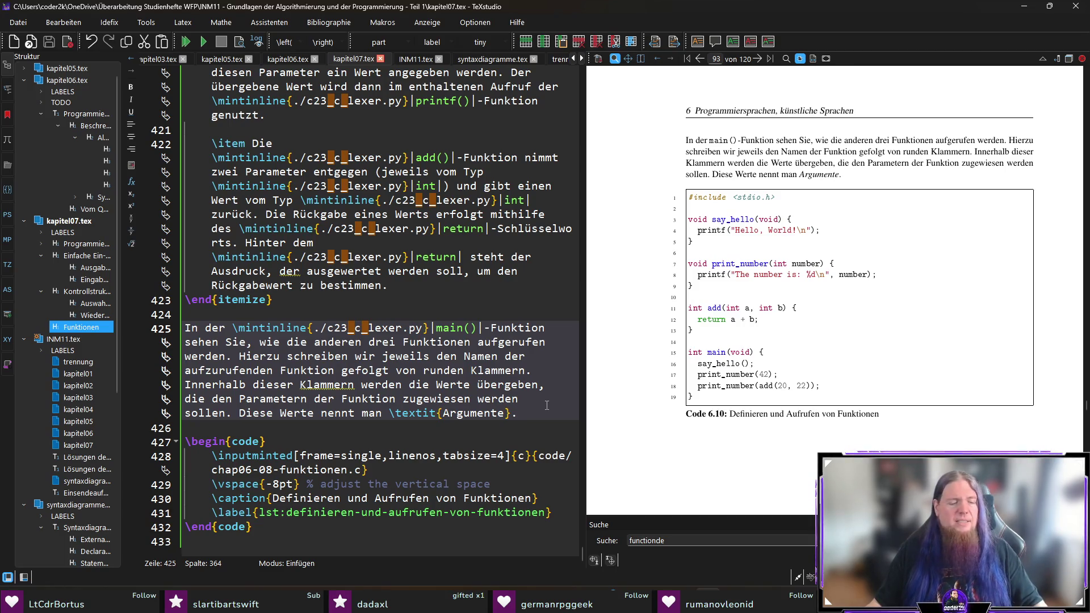
{"action": "key", "text": "F5"}
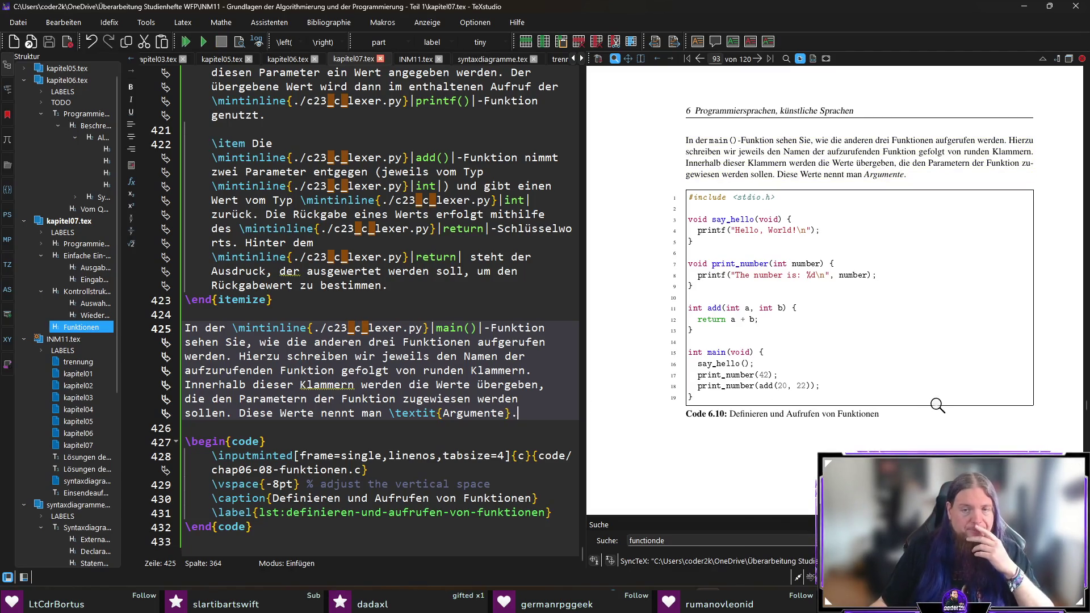
{"action": "scroll", "coordinate": [935, 404], "scroll_direction": "down", "scroll_amount": 1}
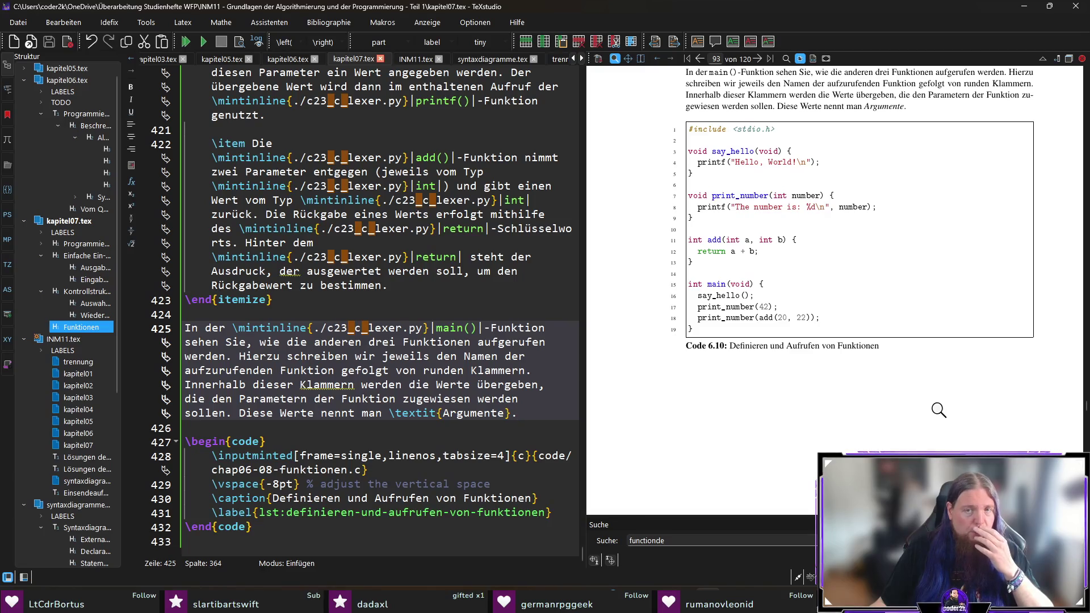
{"action": "scroll", "coordinate": [941, 414], "scroll_direction": "up", "scroll_amount": 2}
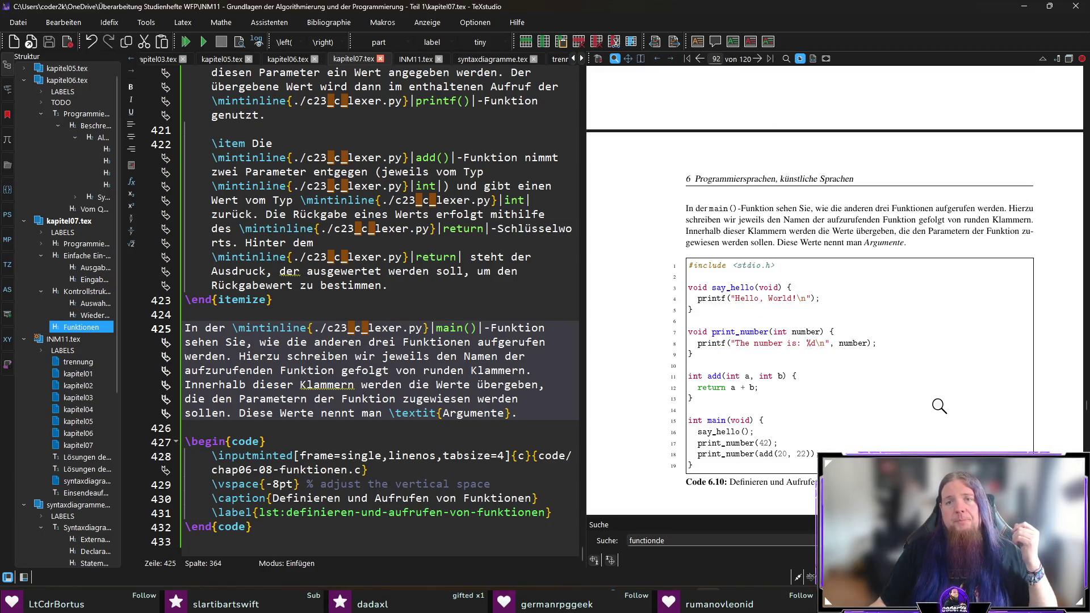
{"action": "scroll", "coordinate": [940, 406], "scroll_direction": "down", "scroll_amount": 3}
{"action": "scroll", "coordinate": [940, 407], "scroll_direction": "up", "scroll_amount": 1}
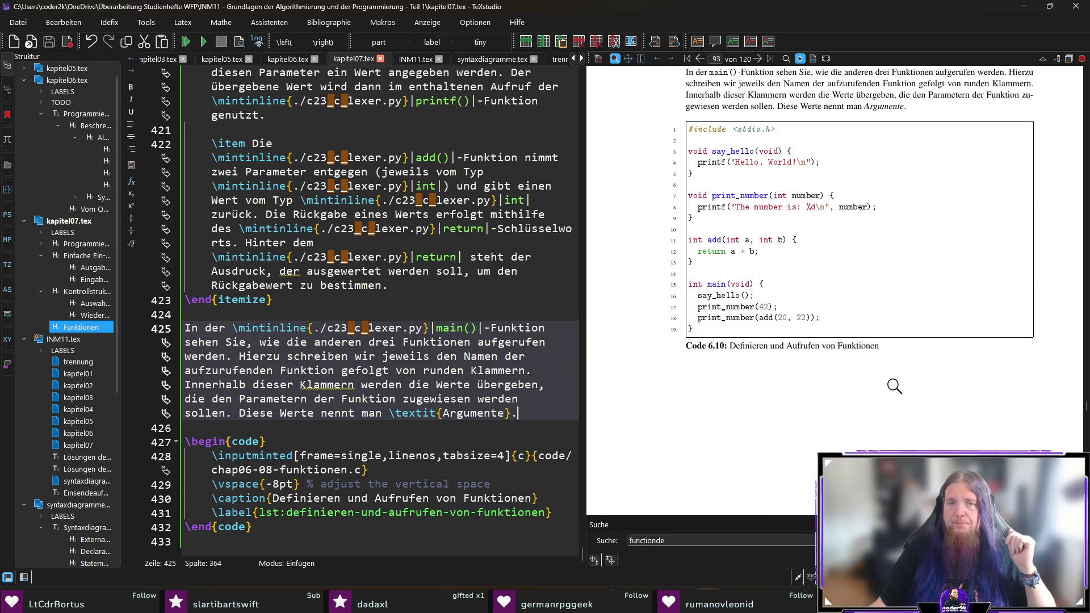
{"action": "left_click", "coordinate": [312, 540]}
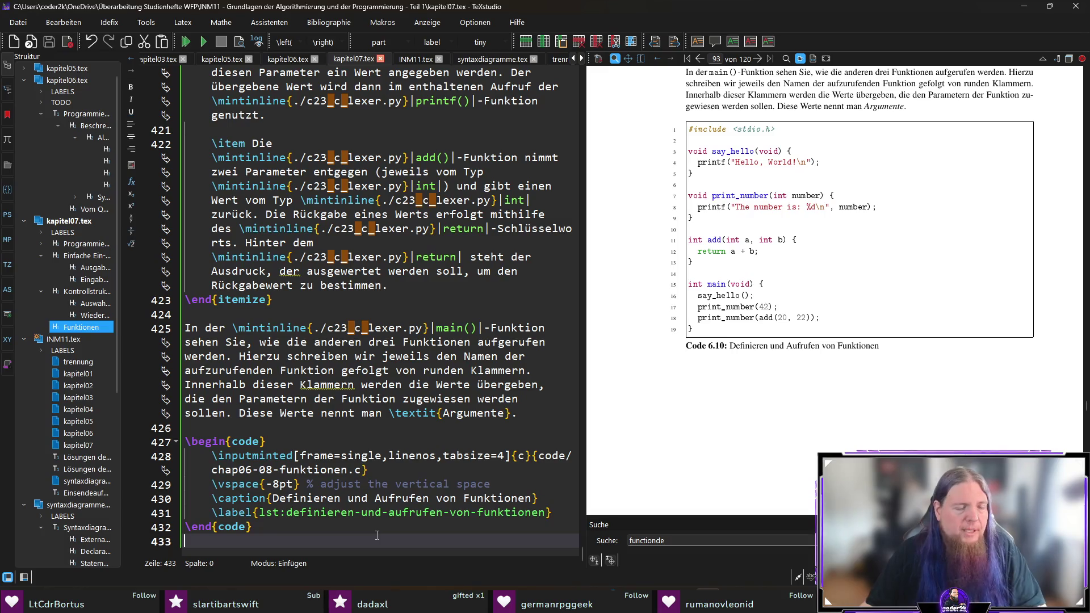
{"action": "left_click", "coordinate": [514, 419]}
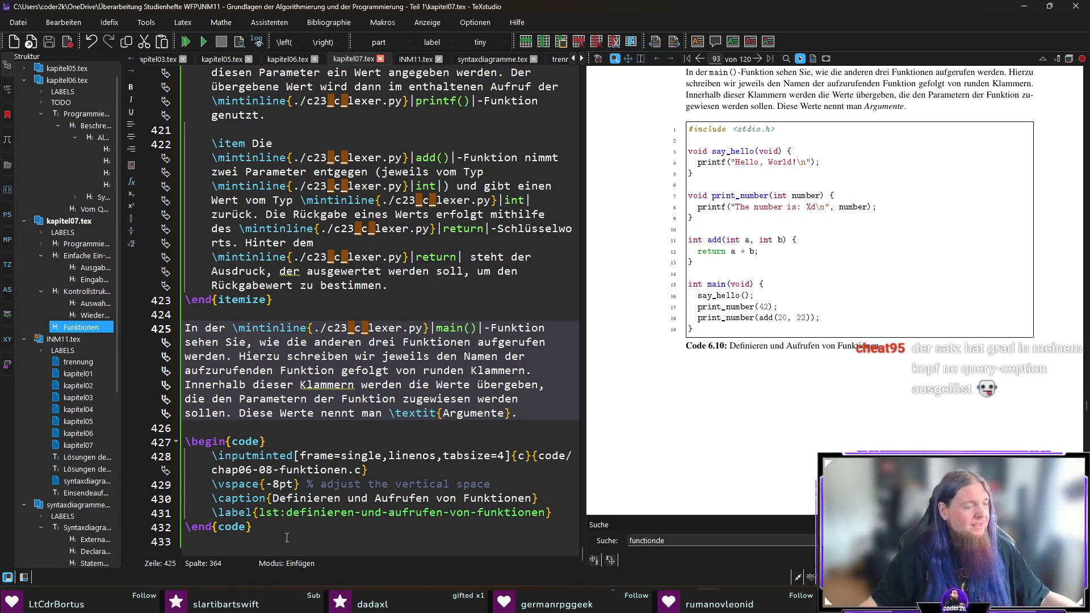
Add a new empty line below the \end{code} of the Code 6.10 listing
{"action": "left_click", "coordinate": [289, 544]}
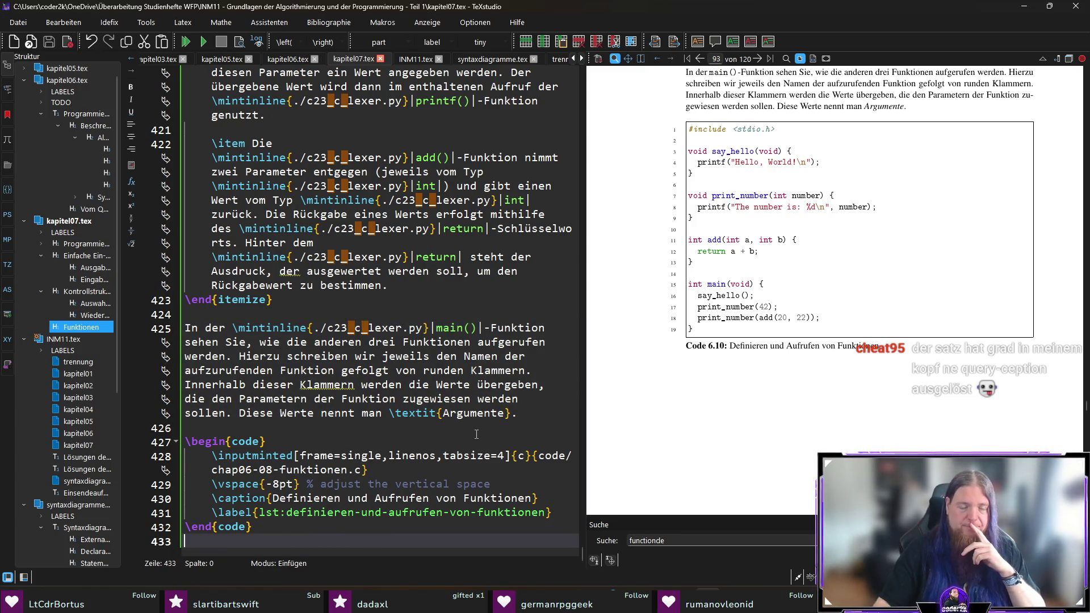
{"action": "key", "text": "Return"}
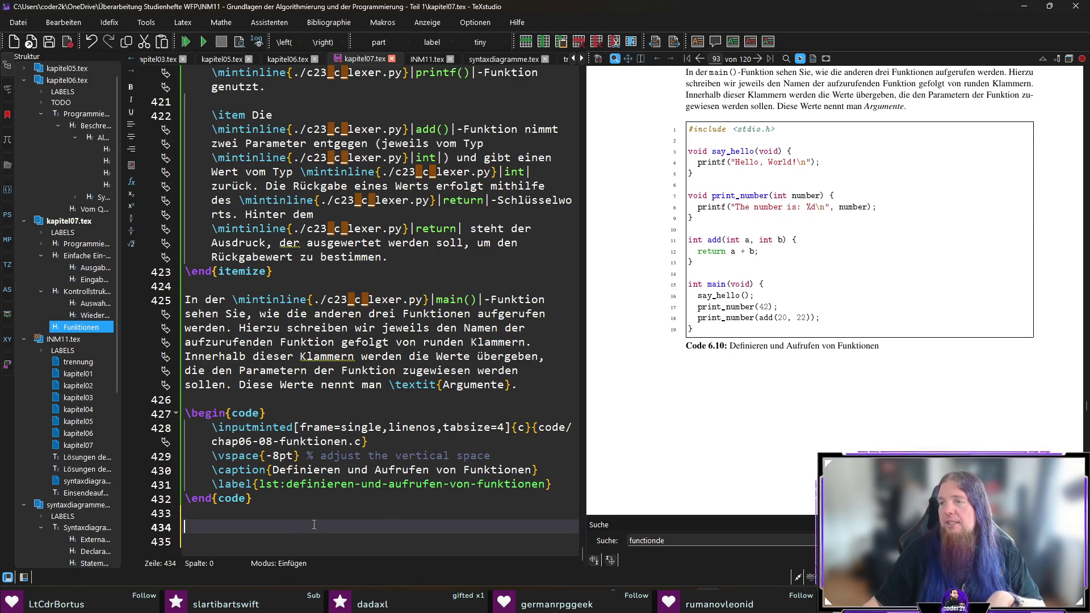
Write the sentence introducing a more complex example, ending 'Gegeben sei die folgende Funktionsgleichung:'
{"action": "type", "text": "Wir scha"}
{"action": "type", "text": "e"}
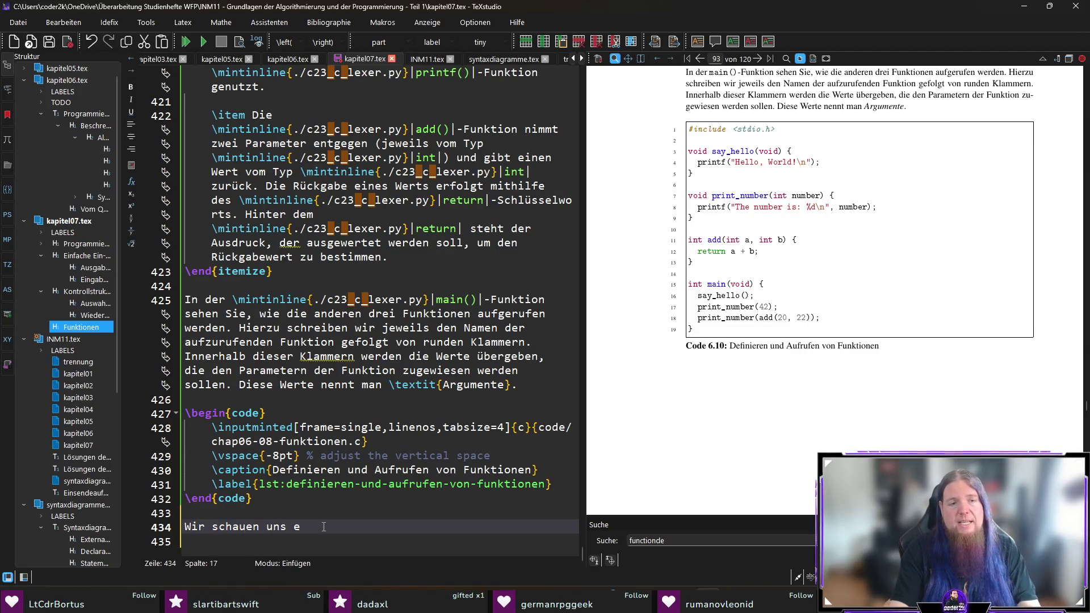
{"action": "type", "text": "in etwas komplexeres"}
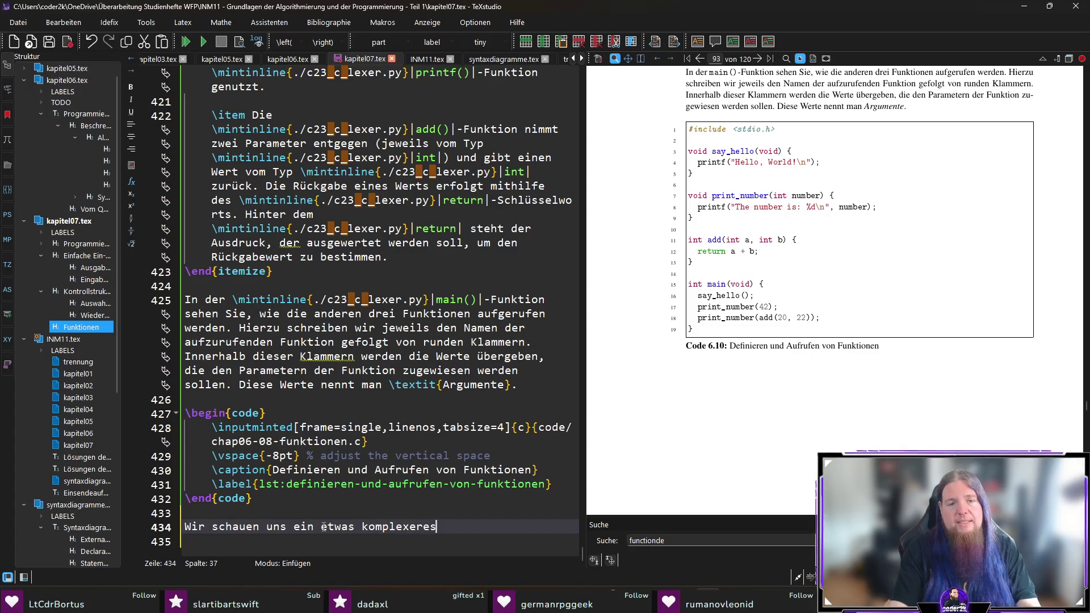
{"action": "type", "text": " Beispiel an. Gegeben sei die folgende "}
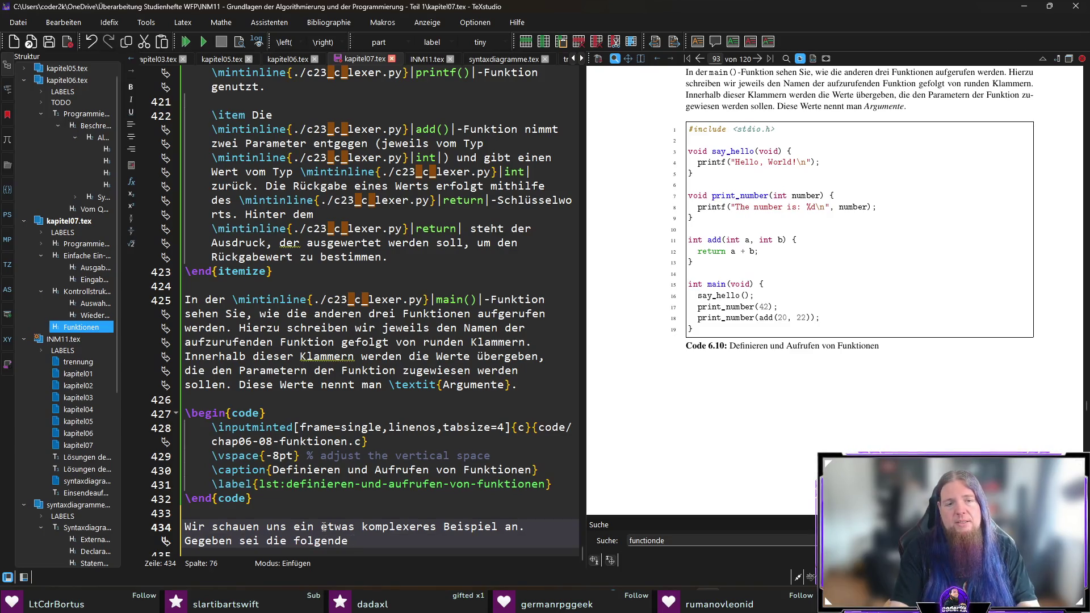
{"action": "type", "text": "Funkt"}
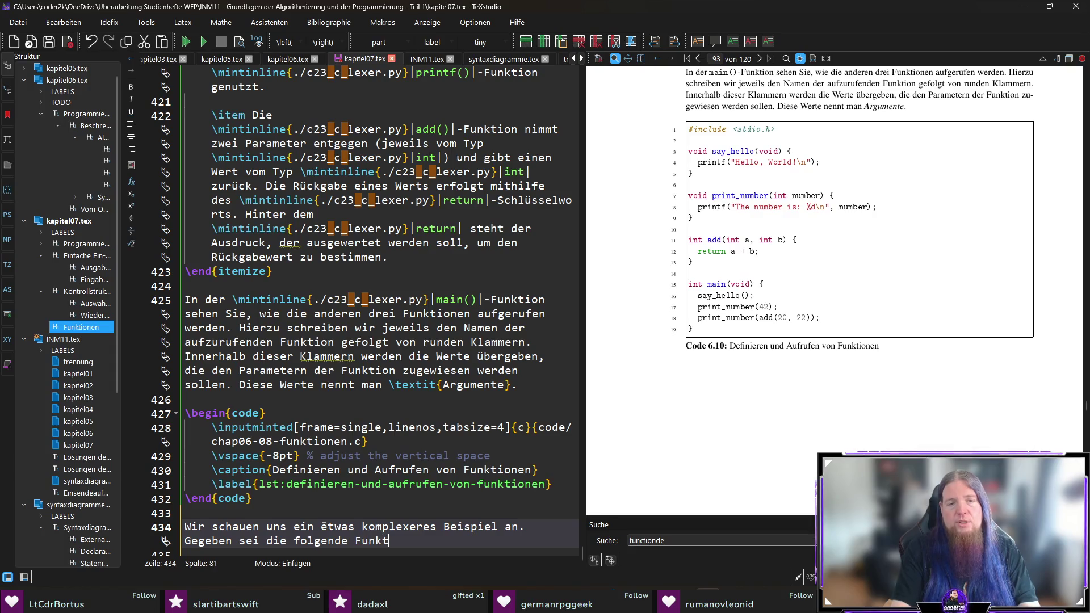
{"action": "type", "text": "ionsgleichung:"}
{"action": "key", "text": "Return"}
{"action": "key", "text": "Return"}
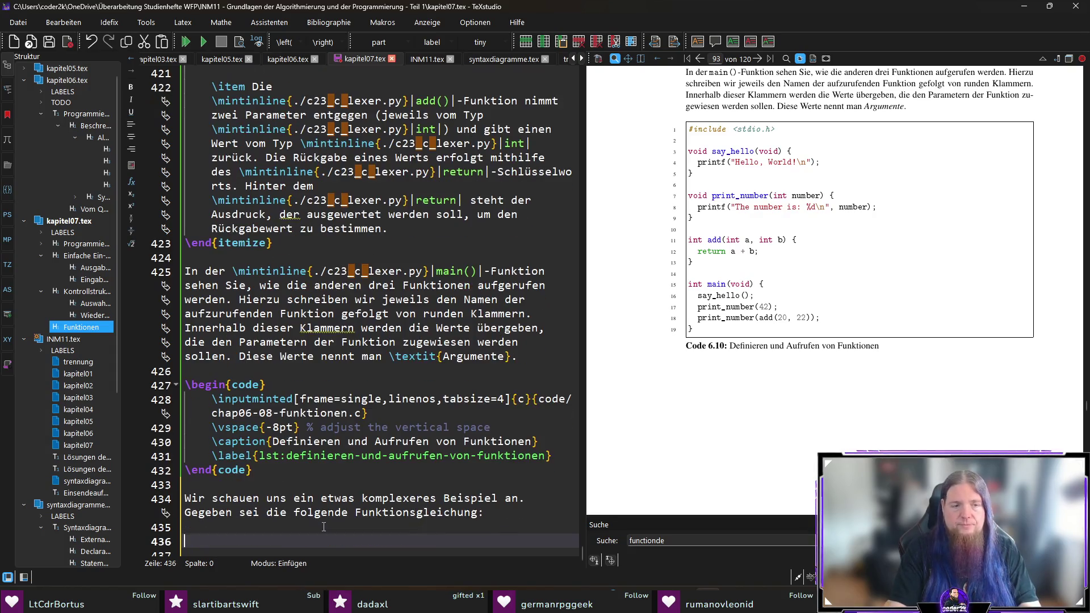
Insert a \begin{math} environment and start the formula f(x,k,l) = \left(
{"action": "type", "text": "\begin{ma"}
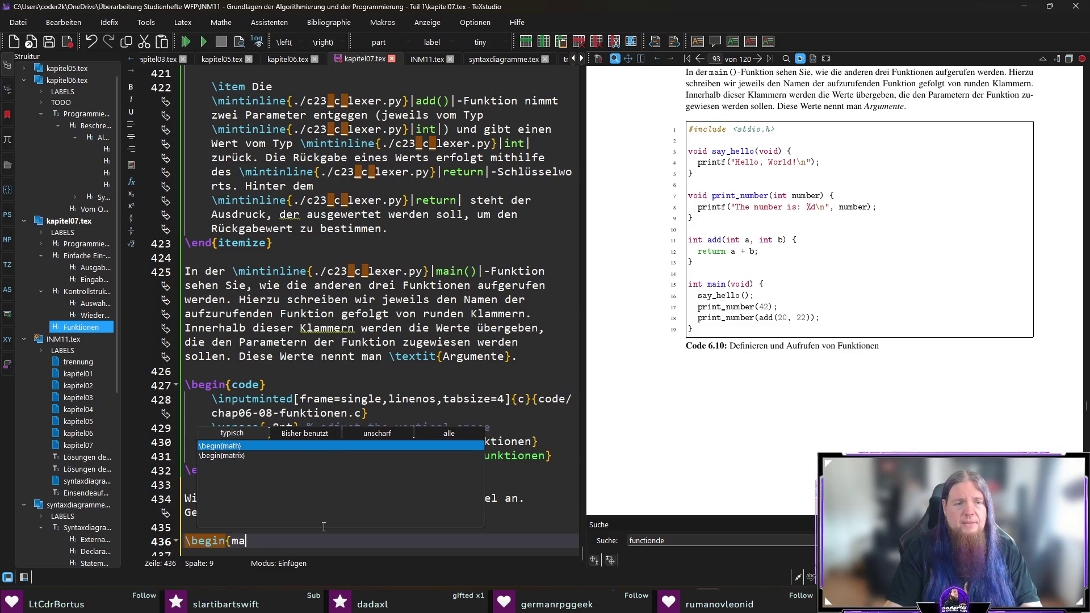
{"action": "key", "text": "Return"}
{"action": "scroll", "coordinate": [340, 512], "scroll_direction": "down", "scroll_amount": 1}
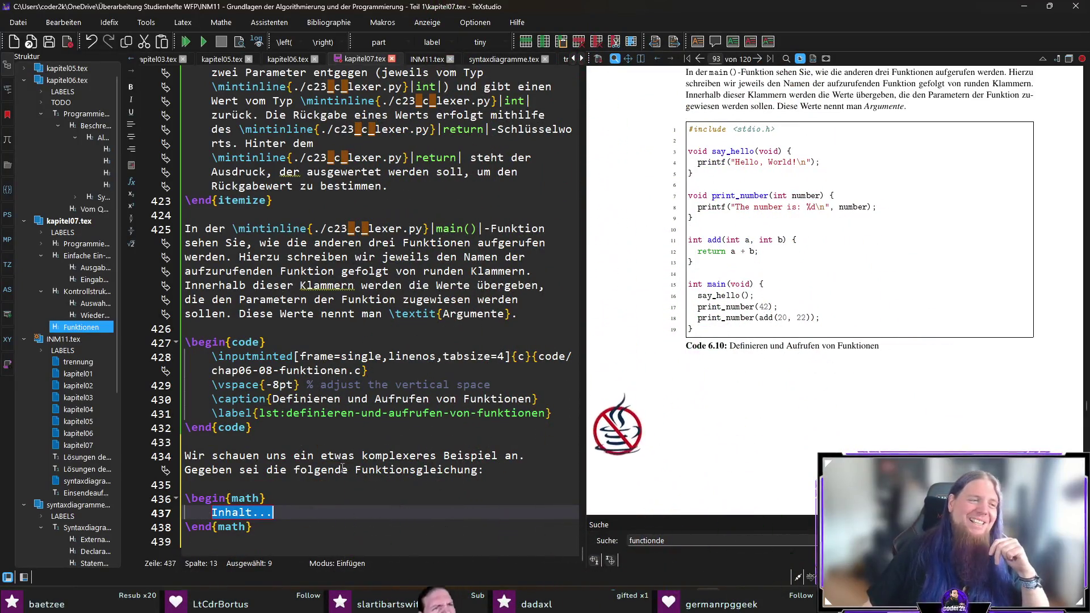
{"action": "key", "text": "Delete"}
{"action": "key", "text": "ctrl+z"}
{"action": "key", "text": "Delete"}
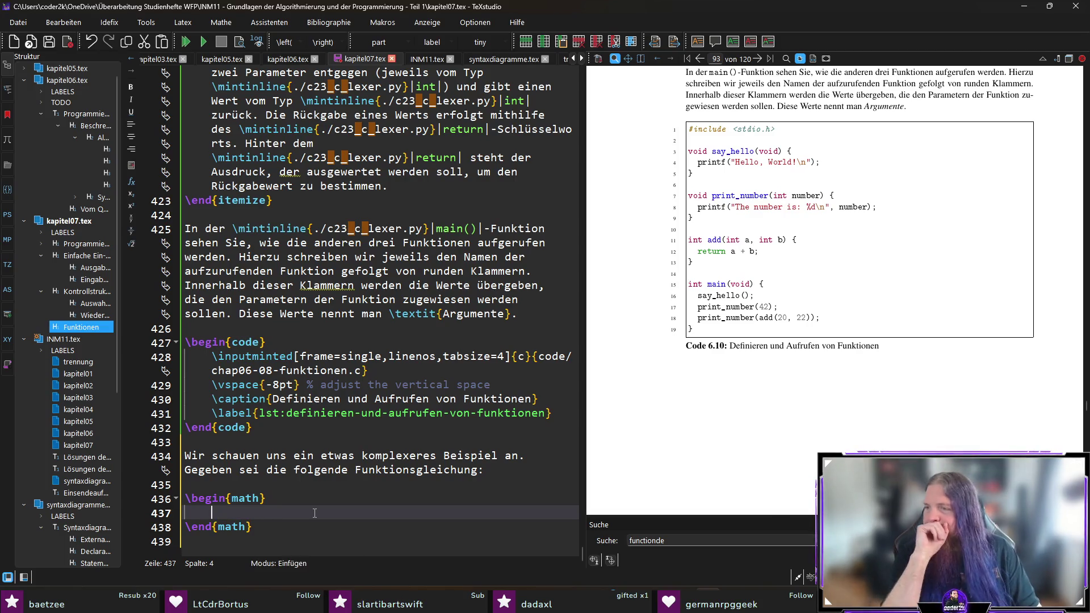
{"action": "type", "text": "f("}
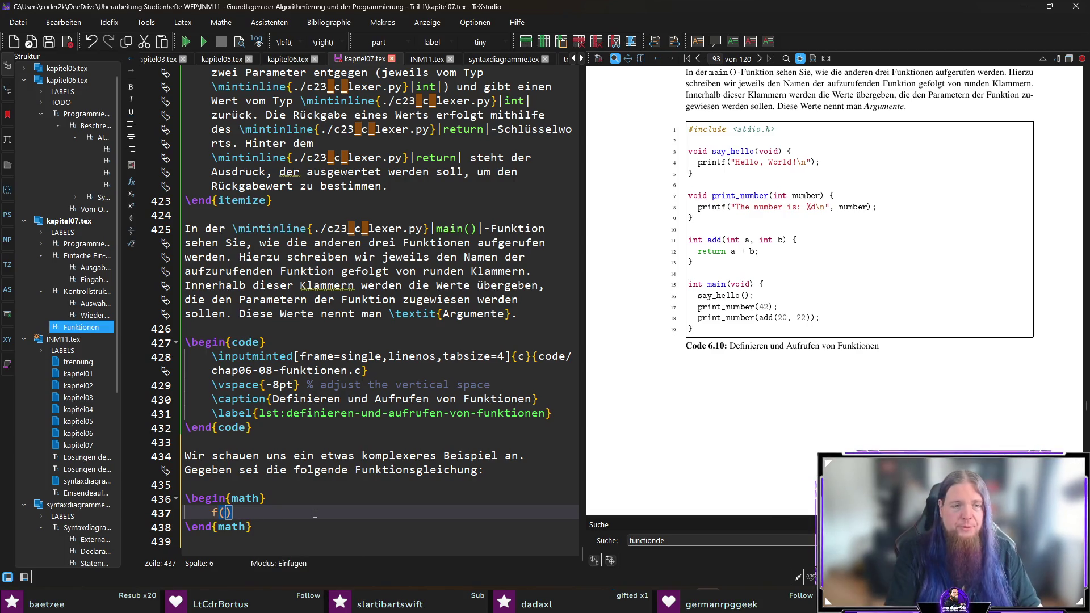
{"action": "type", "text": "x,k,l)"}
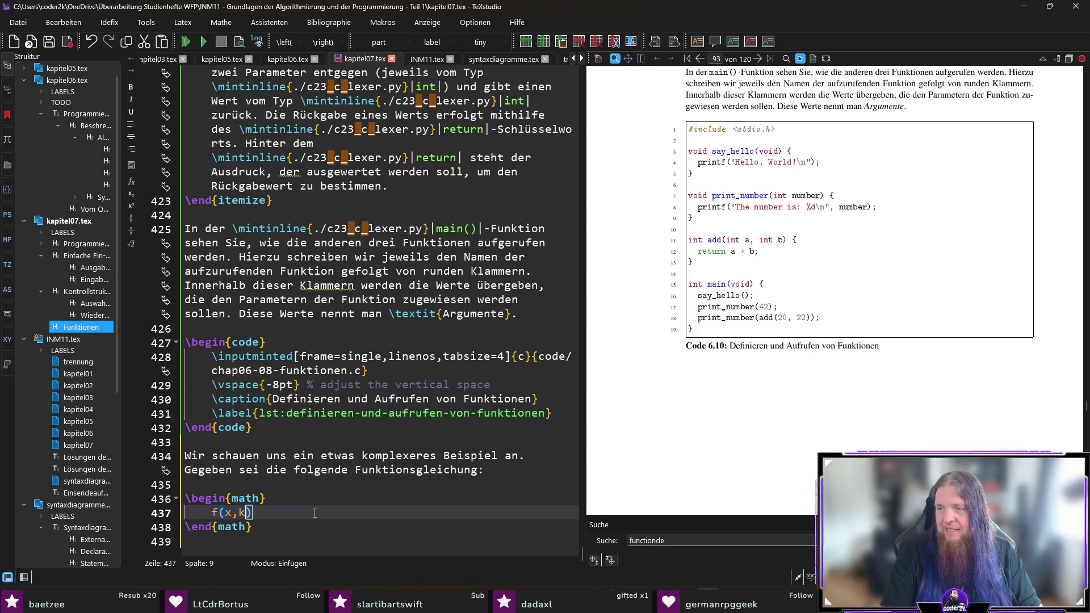
{"action": "type", "text": " = "}
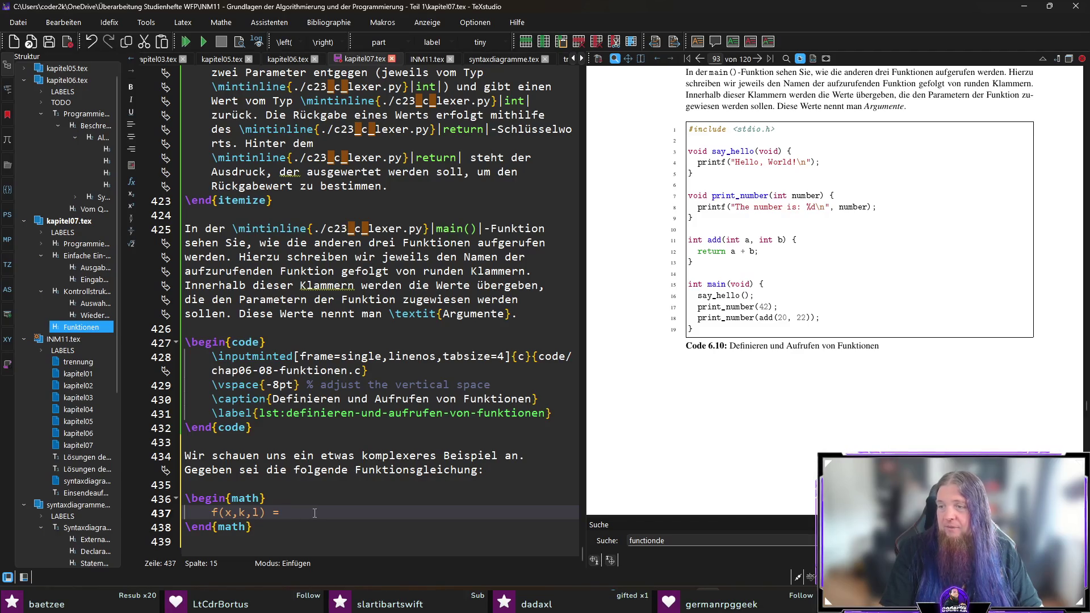
{"action": "type", "text": "\\lec"}
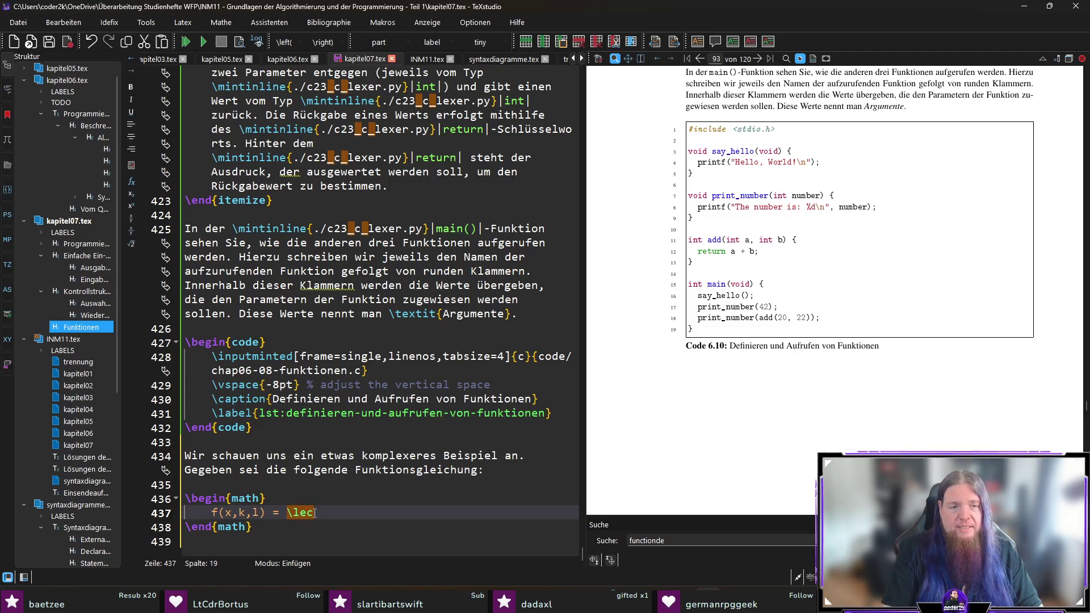
{"action": "key", "text": "BackSpace"}
{"action": "type", "text": "ft(\\right"}
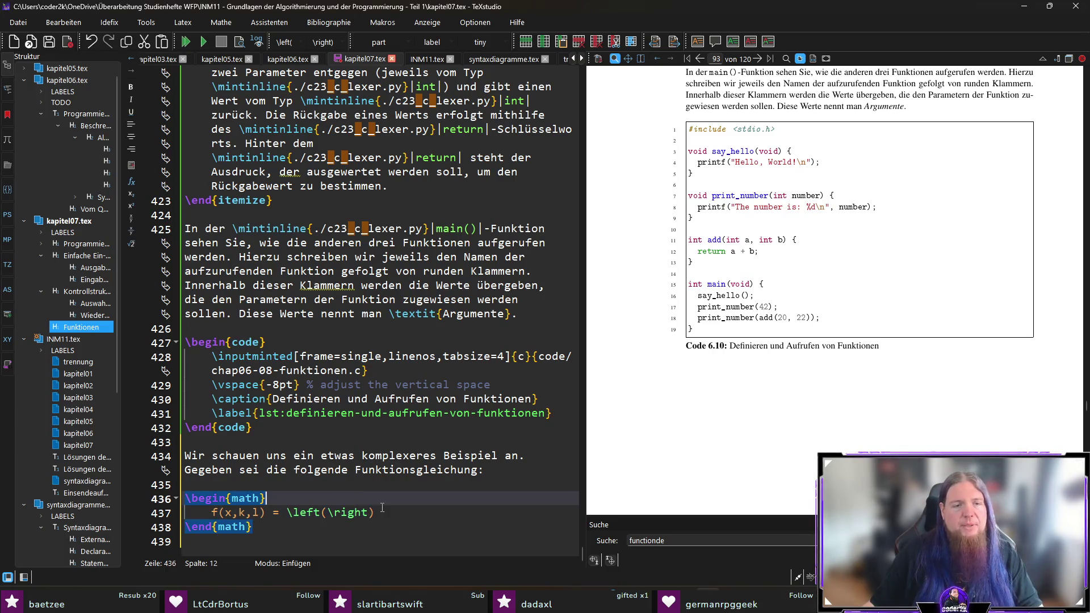
Fill the formula with \binom{k}{l} \cdot \sin\left(x\right) + \binom{k}{l-1}
{"action": "left_click_drag", "start_coordinate": [375, 513], "coordinate": [287, 514]}
{"action": "type", "text": "\binom"}
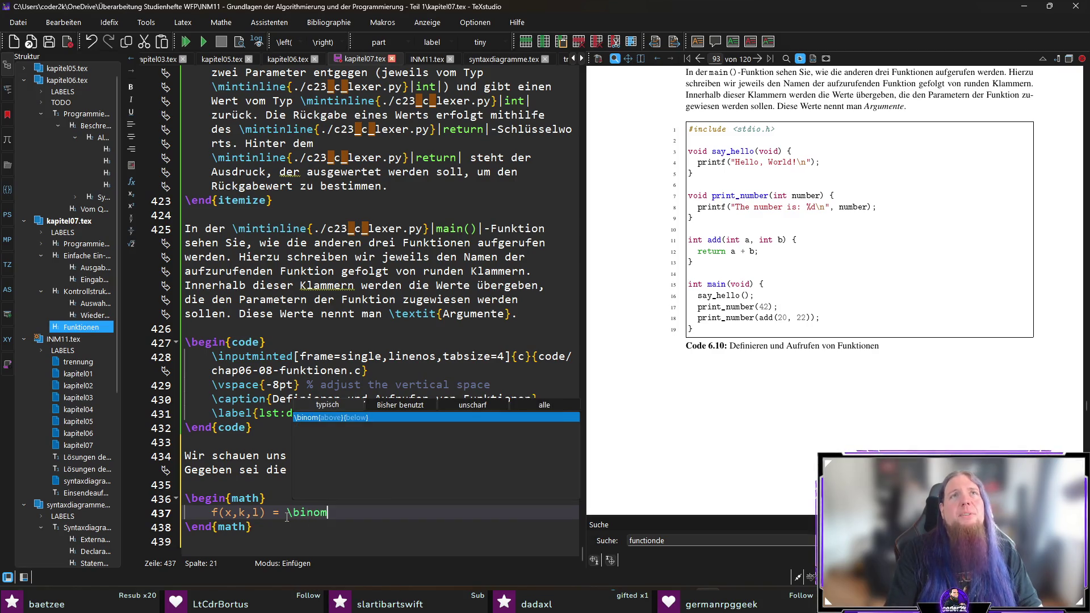
{"action": "type", "text": "{k}{l}"}
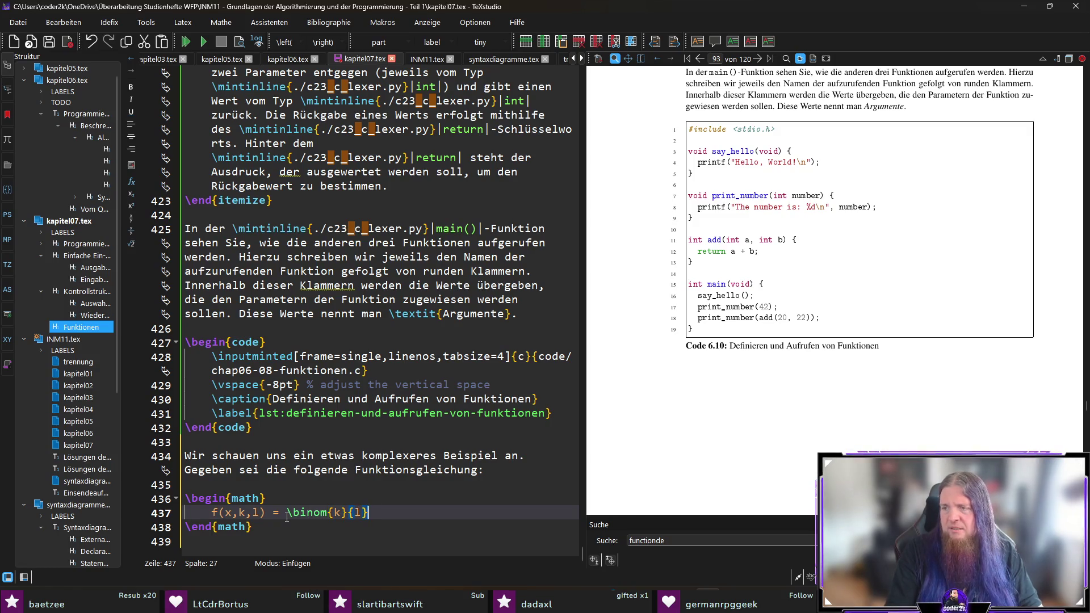
{"action": "type", "text": " \\cdot \\sin"}
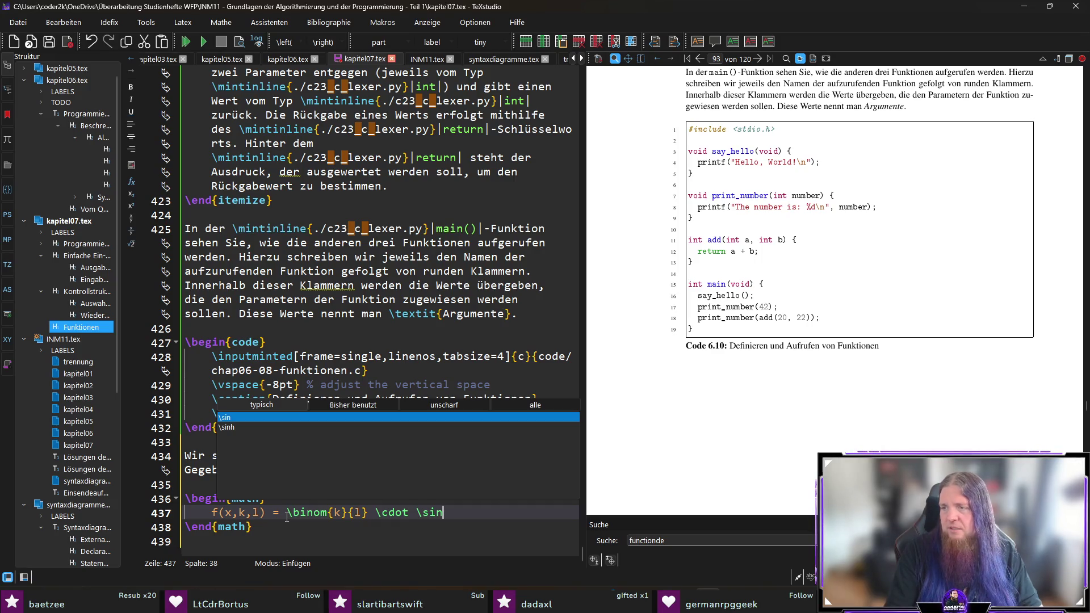
{"action": "type", "text": " \\left("}
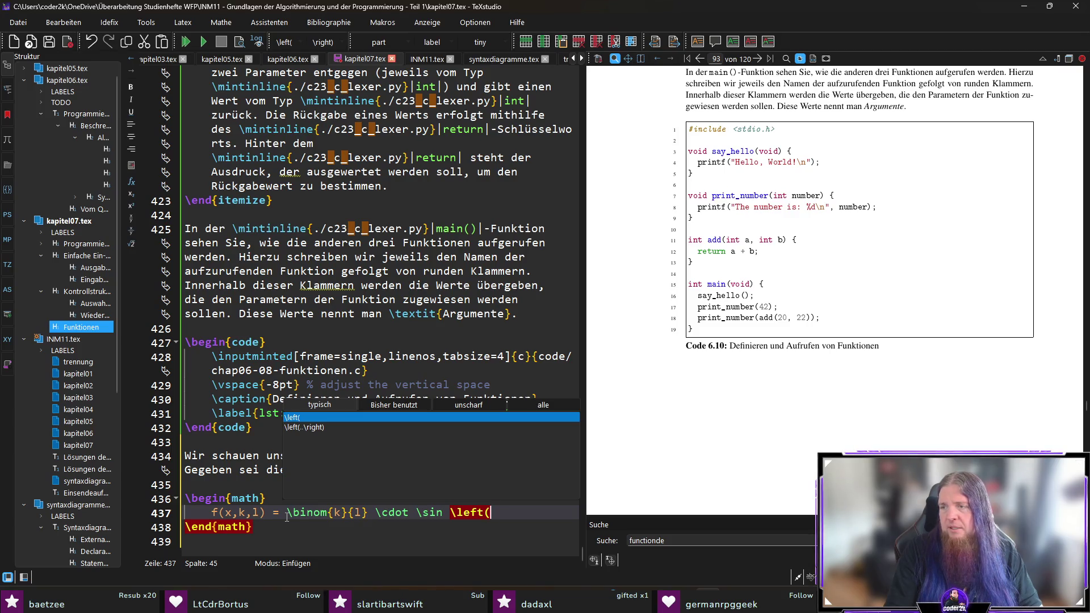
{"action": "type", "text": "x\\r\right)"}
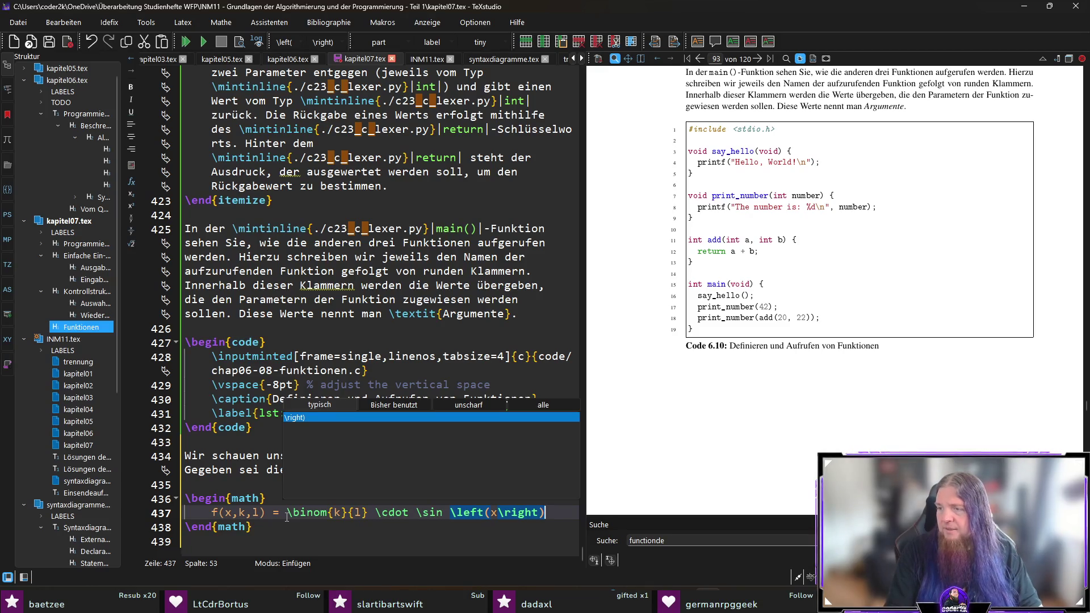
{"action": "type", "text": " + "}
{"action": "type", "text": "\binom{"}
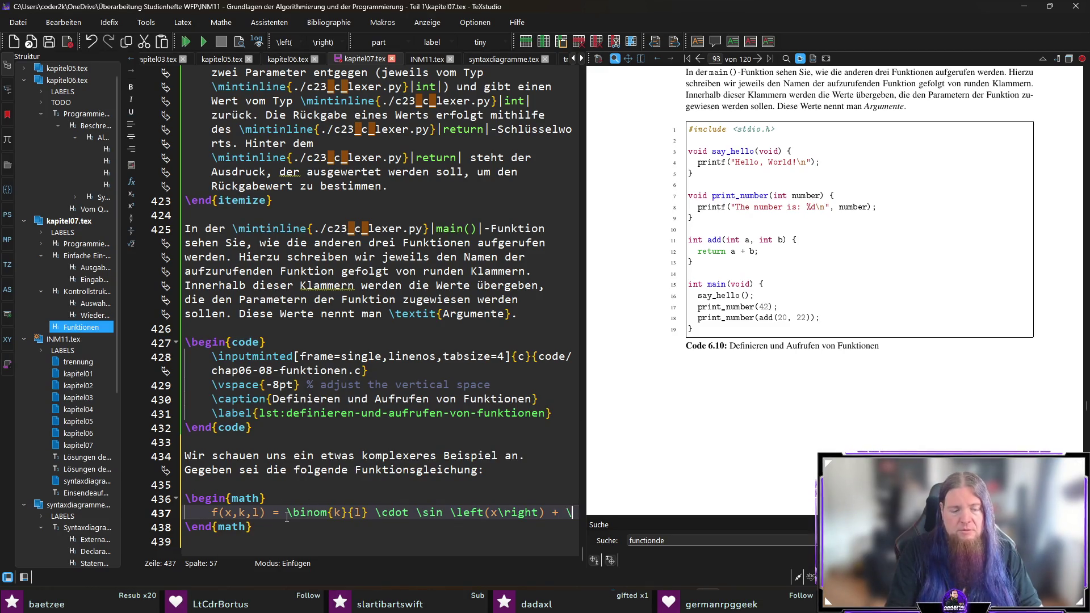
{"action": "type", "text": "k}{"}
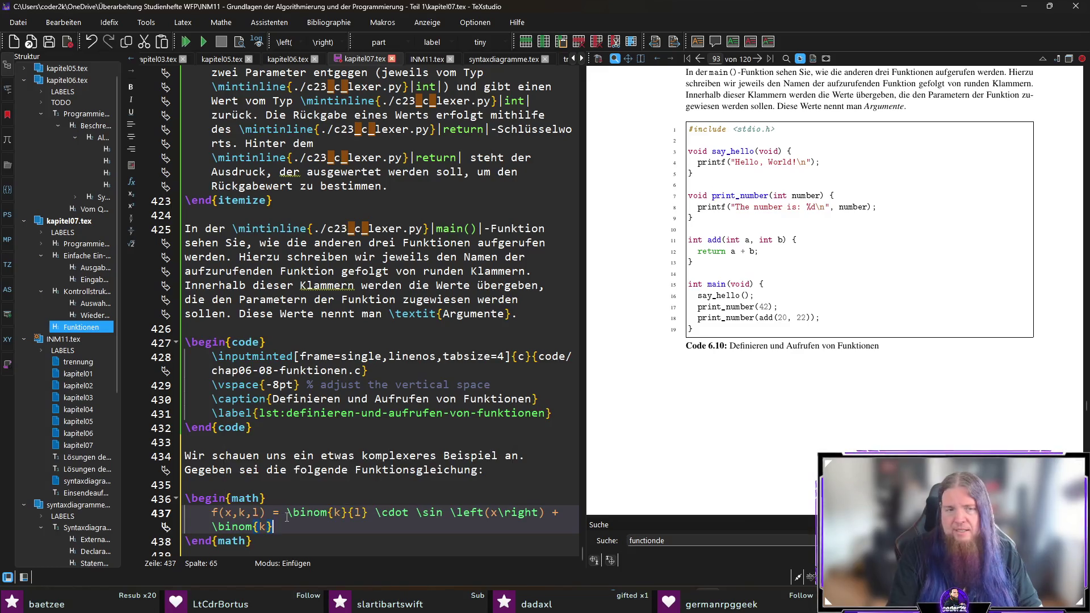
{"action": "type", "text": "l-1"}
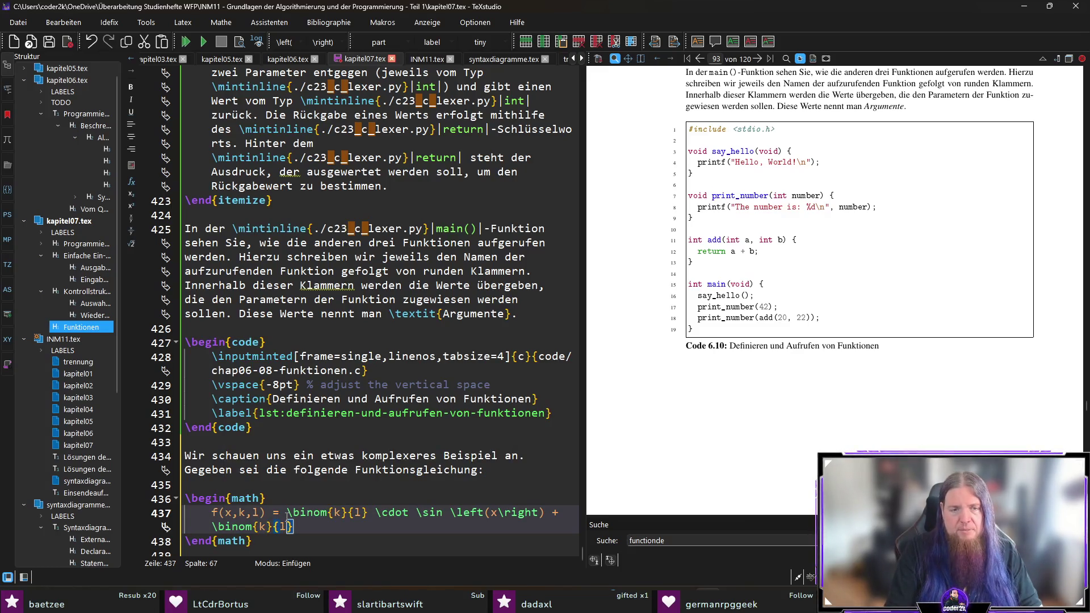
{"action": "key", "text": "Right"}
Append \cdot \cos\left(x\right) + \binom{k+1}{l} \cdot 3,5 and compile with F5
{"action": "type", "text": "\\cdot \\cos "}
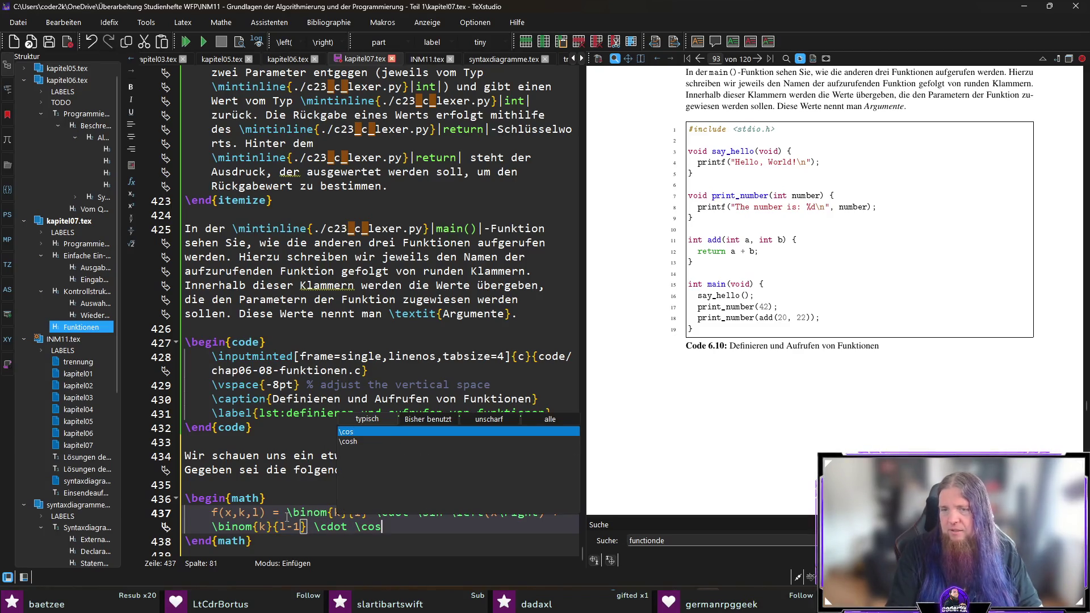
{"action": "type", "text": " \\left("}
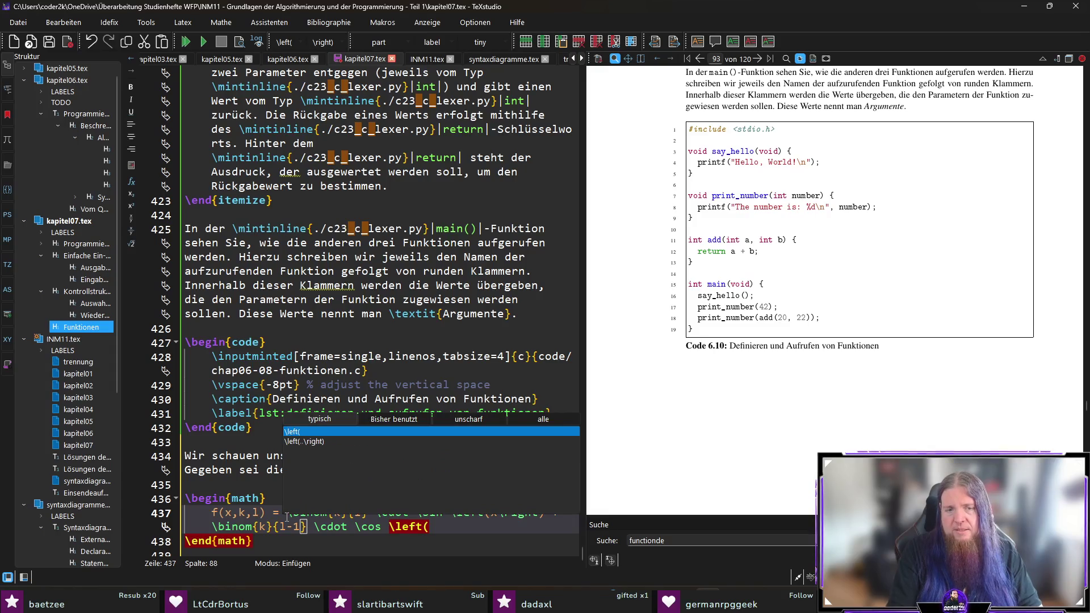
{"action": "type", "text": "x\right)"}
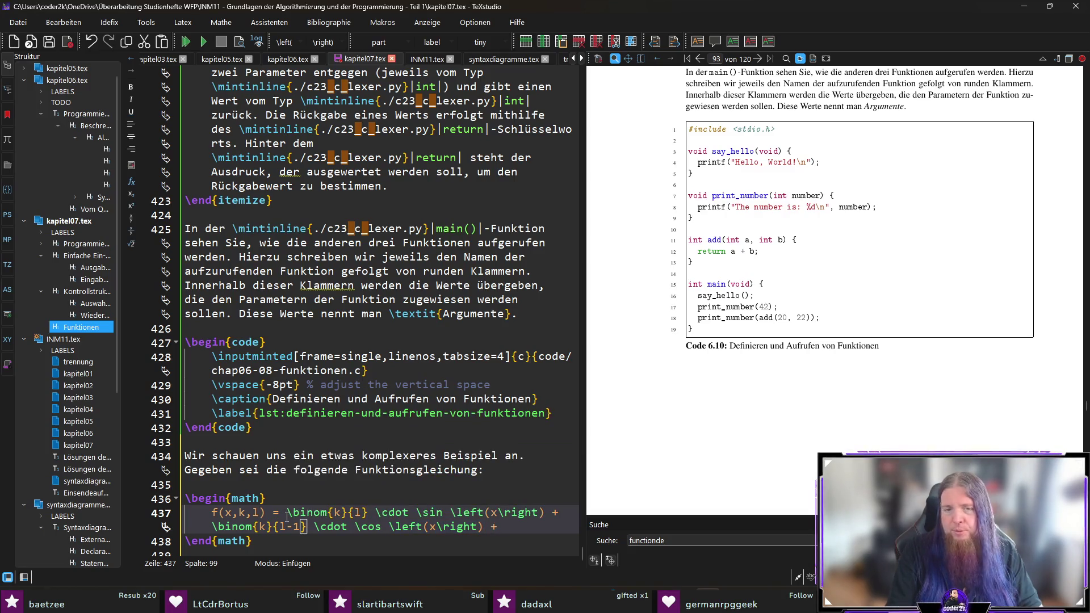
{"action": "type", "text": " \binom"}
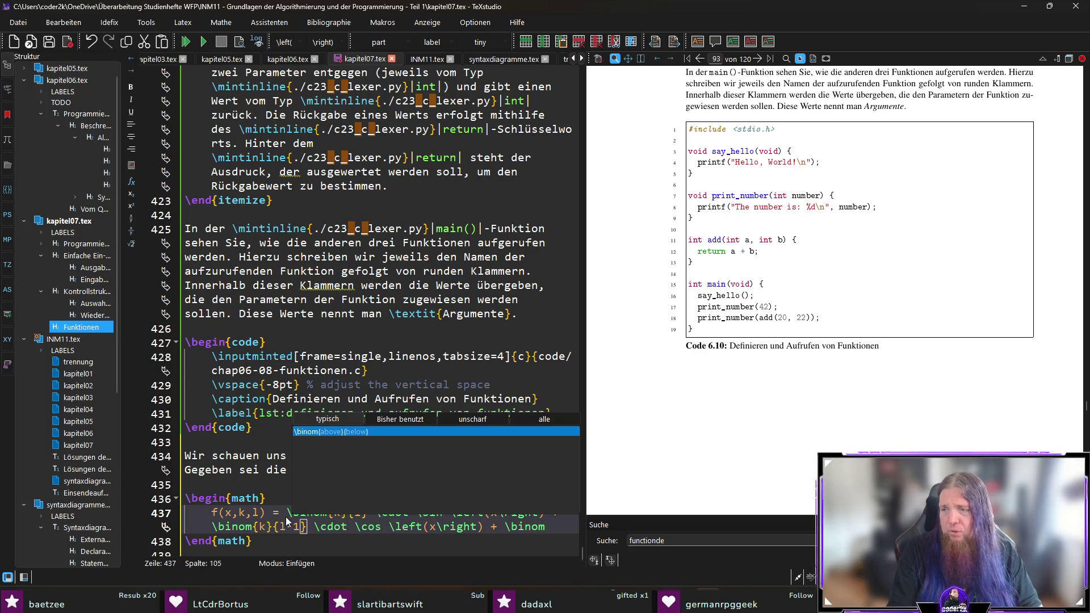
{"action": "type", "text": "{k+1}"}
{"action": "type", "text": "{"}
{"action": "type", "text": "l} \\cdot"}
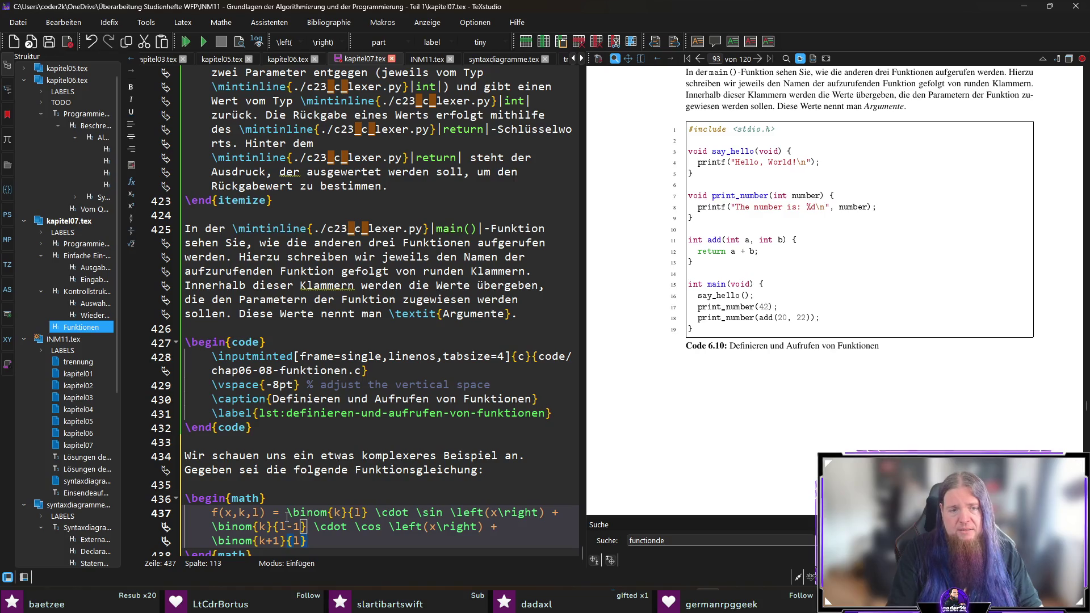
{"action": "type", "text": " 3"}
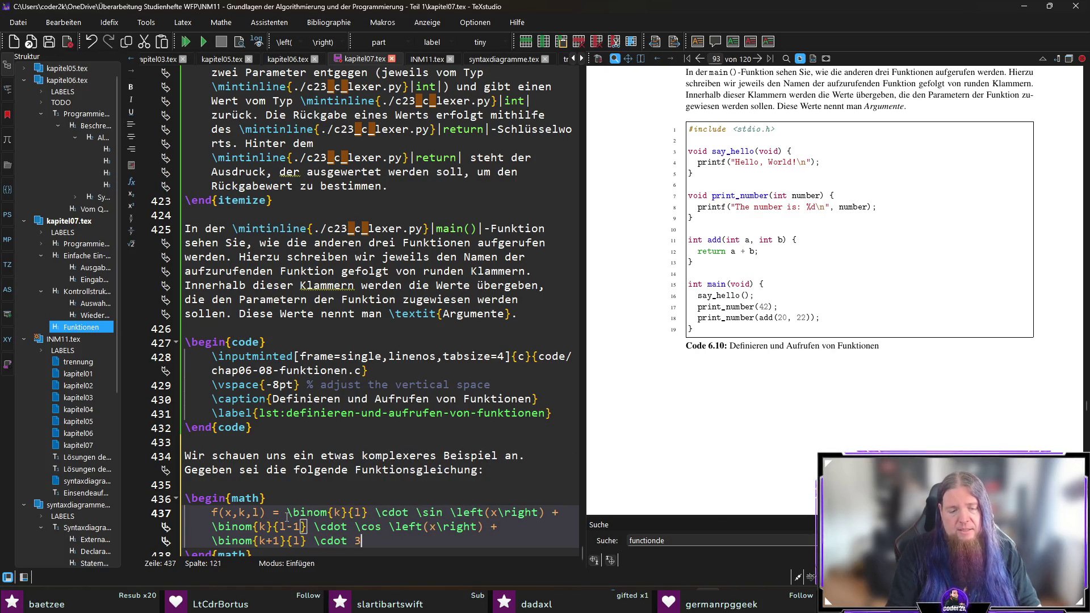
{"action": "type", "text": ",5"}
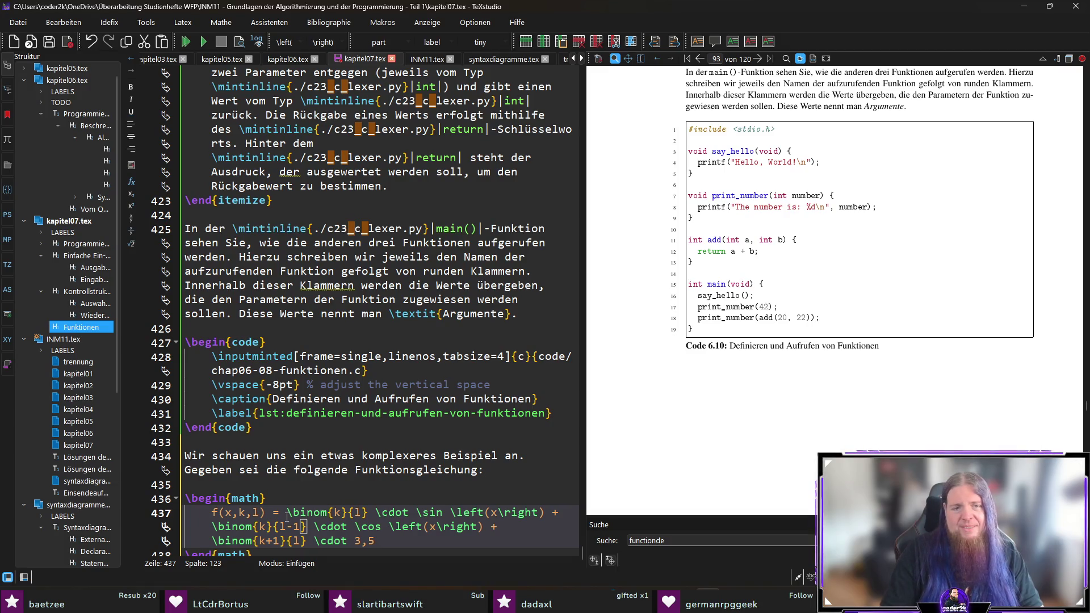
{"action": "key", "text": "Down"}
{"action": "key", "text": "F5"}
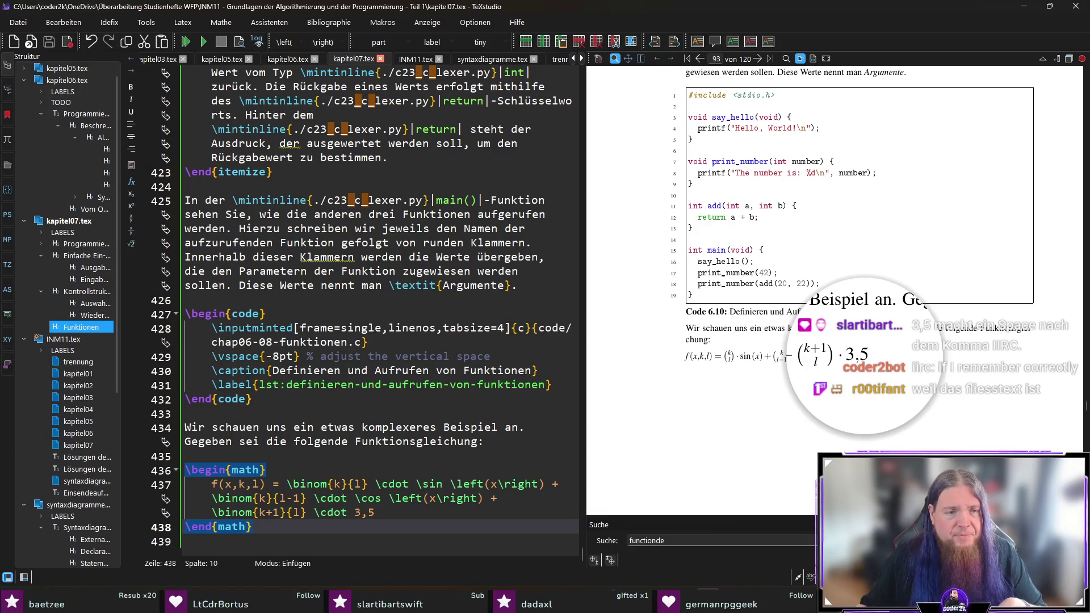
{"action": "left_click", "coordinate": [281, 465]}
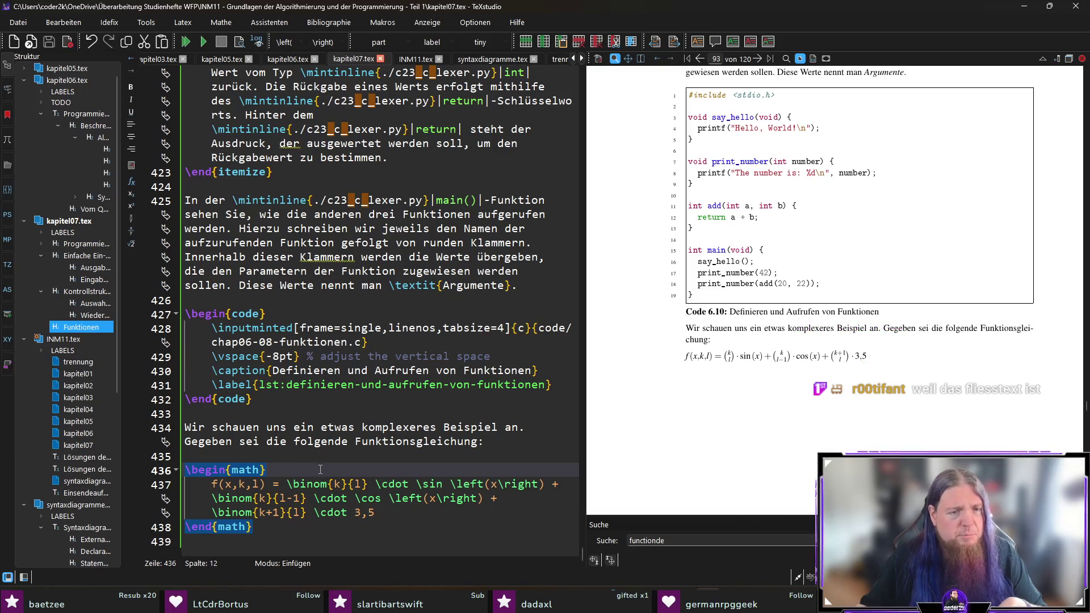
{"action": "left_click", "coordinate": [338, 542]}
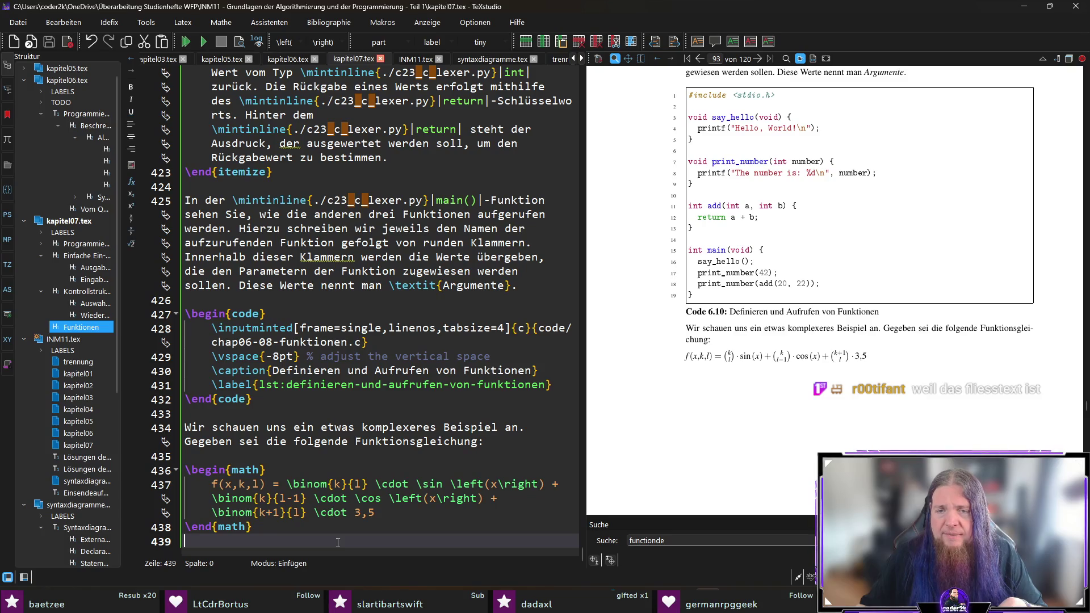
{"action": "key", "text": "Up"}
{"action": "key", "text": "Down"}
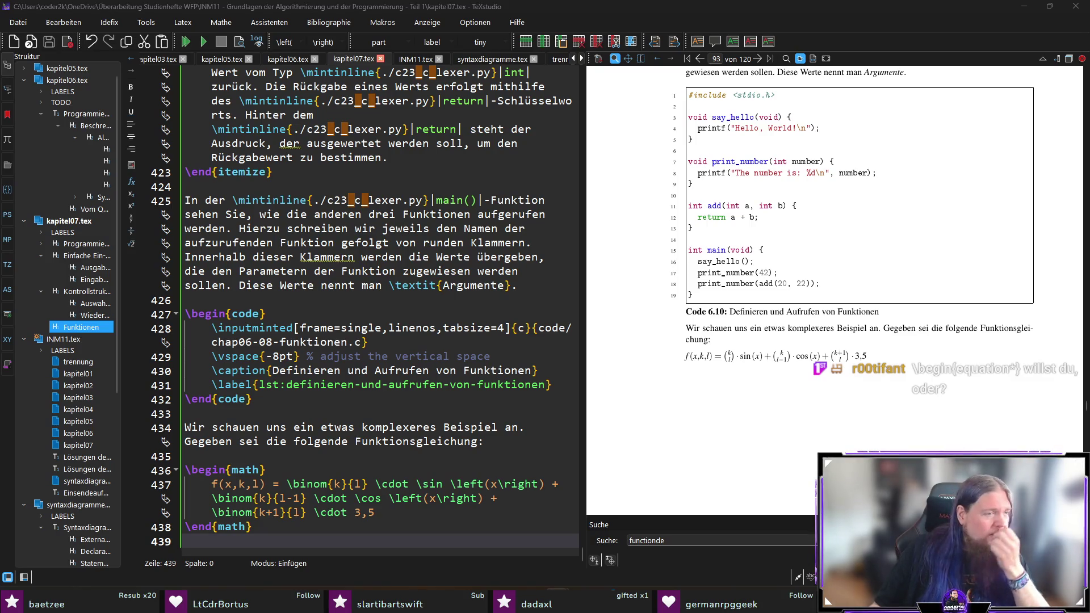
Change the math environment to equation* and recompile
{"action": "double_click", "coordinate": [244, 470]}
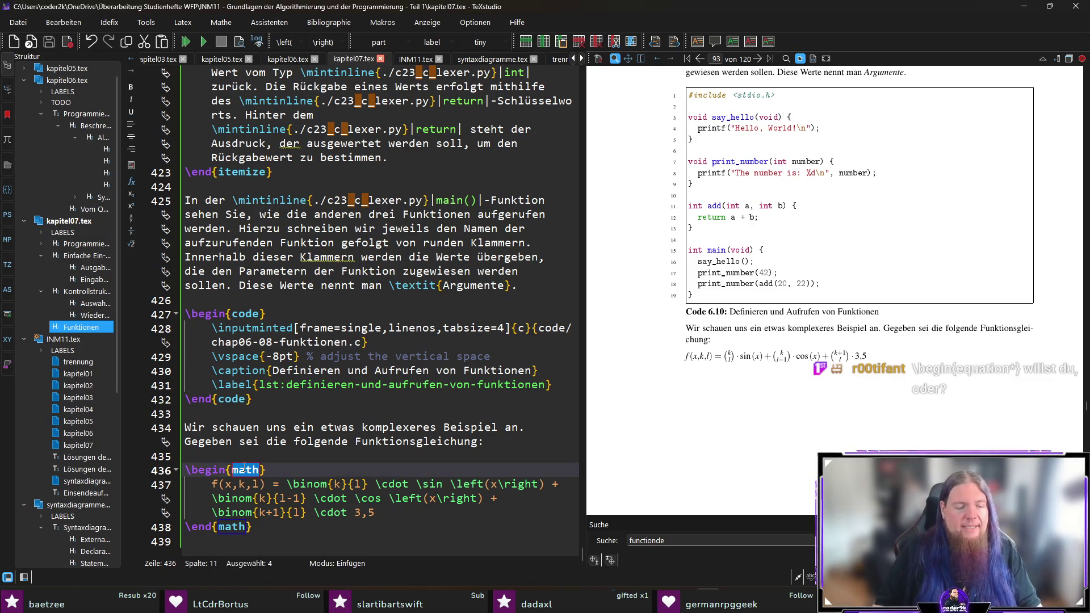
{"action": "type", "text": "equation*"}
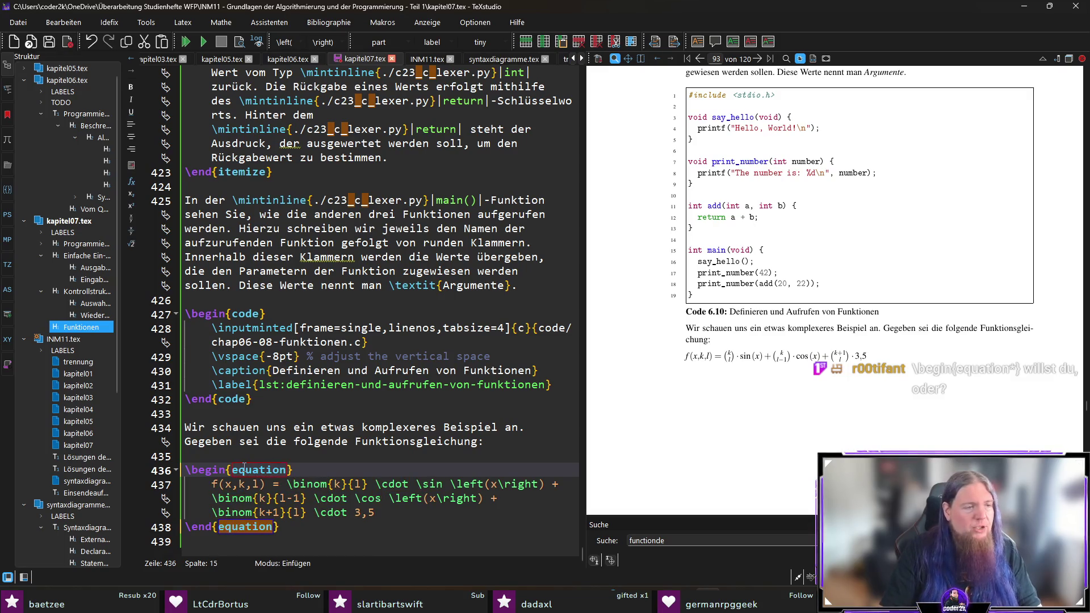
{"action": "key", "text": "Right"}
{"action": "key", "text": "F5"}
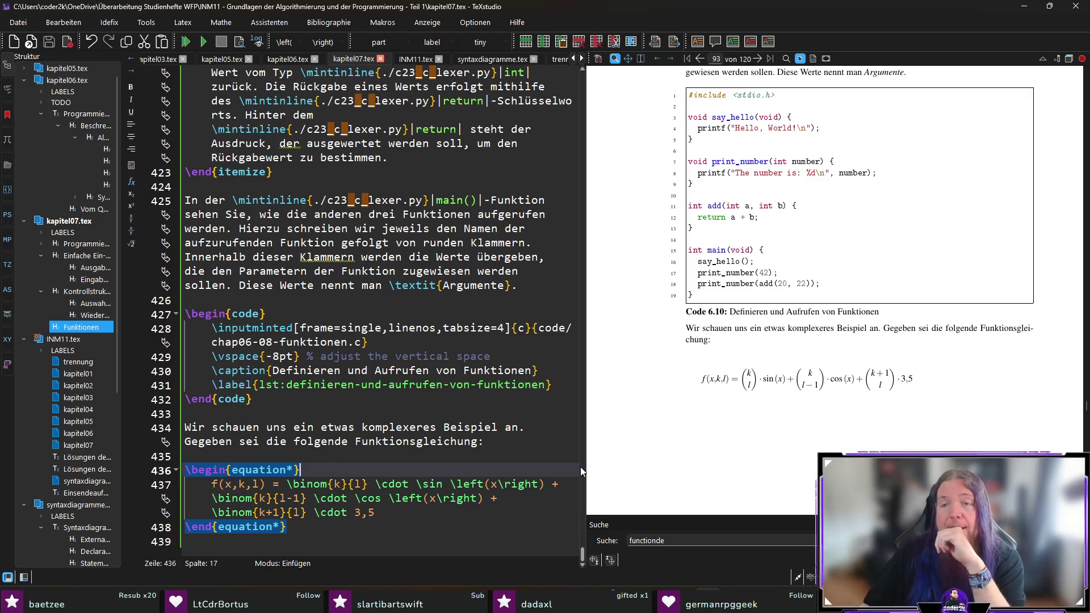
Magnify the rendered equation in the preview, then place the caret on the line below it
{"action": "scroll", "coordinate": [778, 385], "scroll_direction": "down", "scroll_amount": 1}
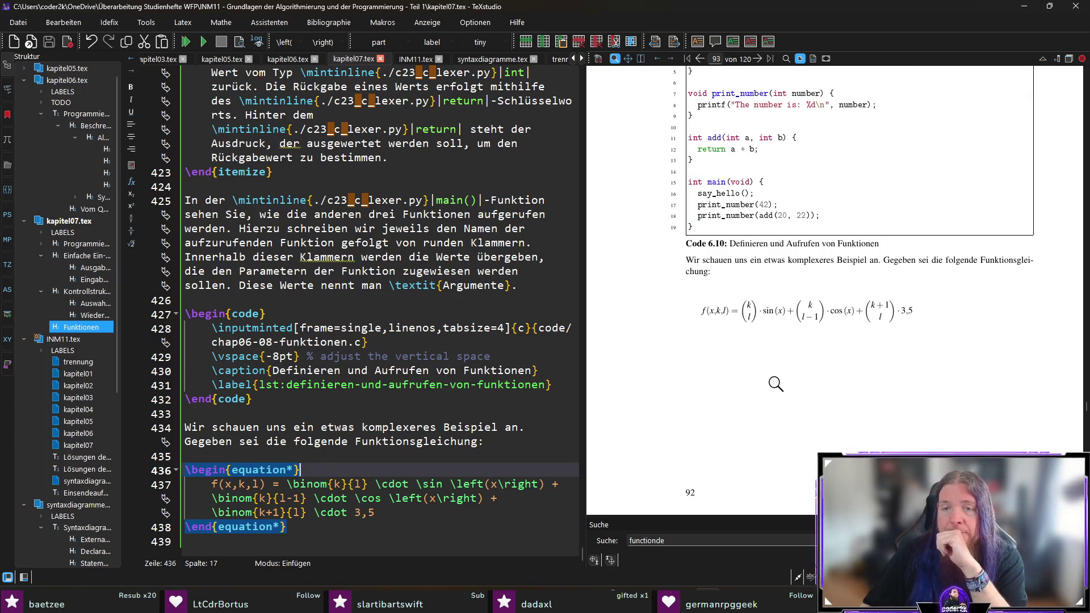
{"action": "left_click_drag", "start_coordinate": [899, 316], "coordinate": [908, 311]}
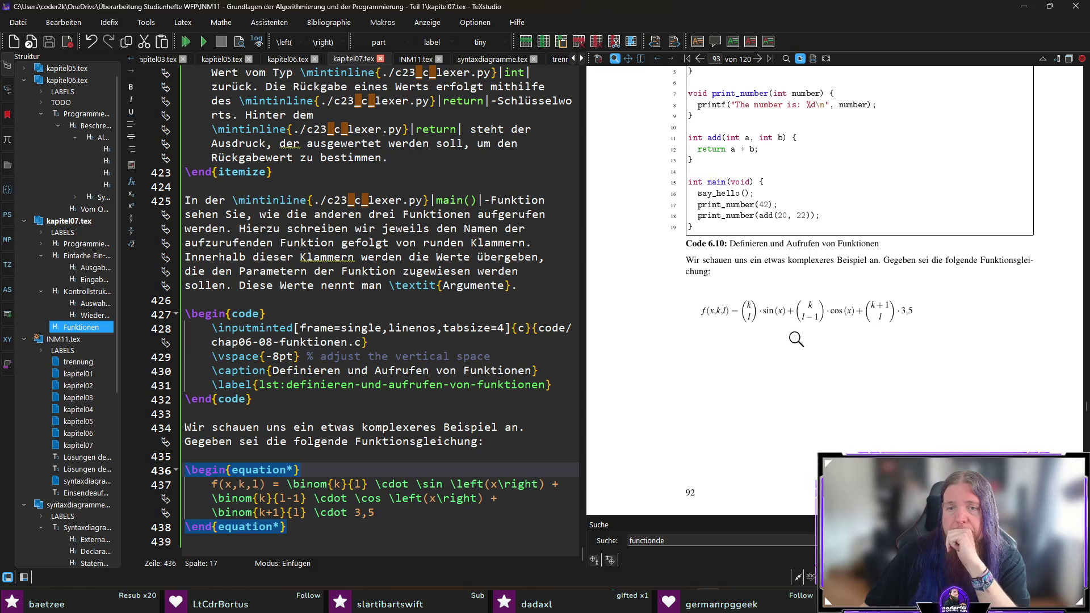
{"action": "left_click", "coordinate": [365, 541]}
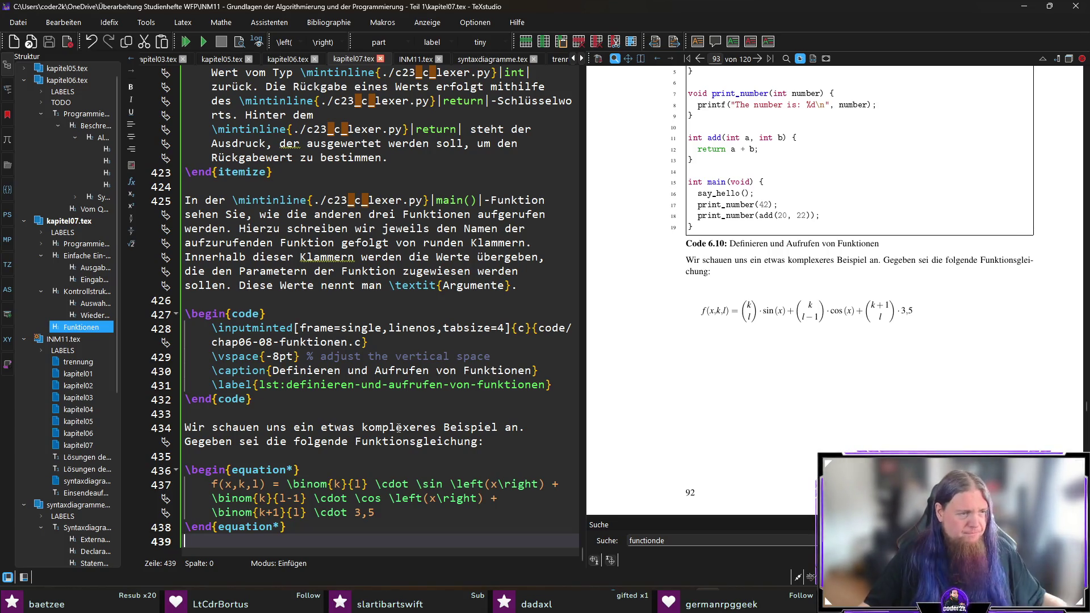
{"action": "scroll", "coordinate": [398, 428], "scroll_direction": "up", "scroll_amount": 1}
{"action": "scroll", "coordinate": [412, 404], "scroll_direction": "down", "scroll_amount": 1}
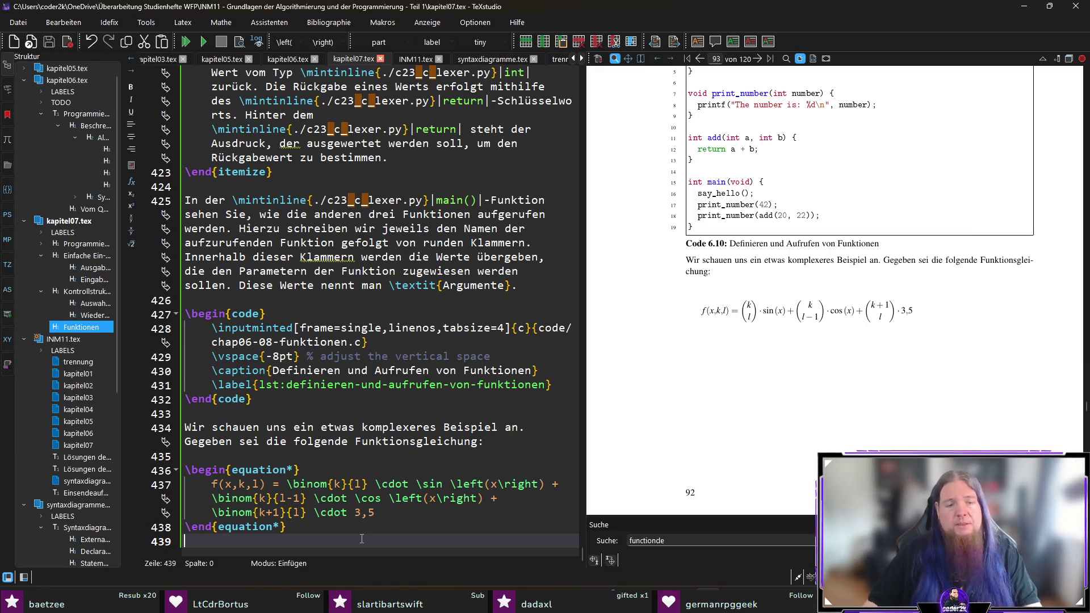
On a new line below the equation, write 'Dabei bedeutet $\binom{n}{m}$'
{"action": "key", "text": "Return"}
{"action": "type", "text": "Wir"}
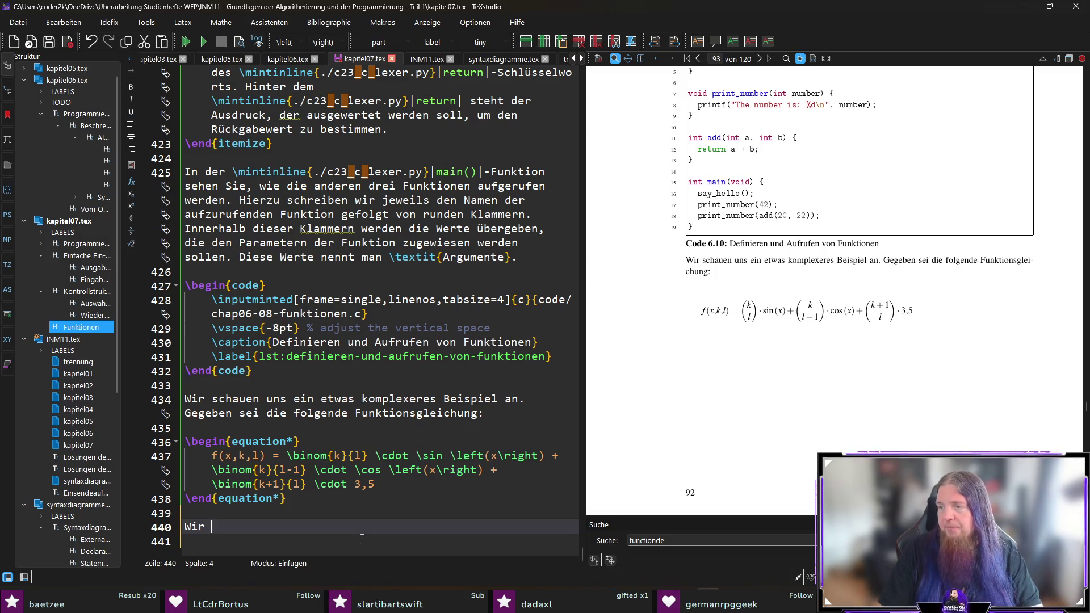
{"action": "key", "text": "shift+Home"}
{"action": "key", "text": "BackSpace"}
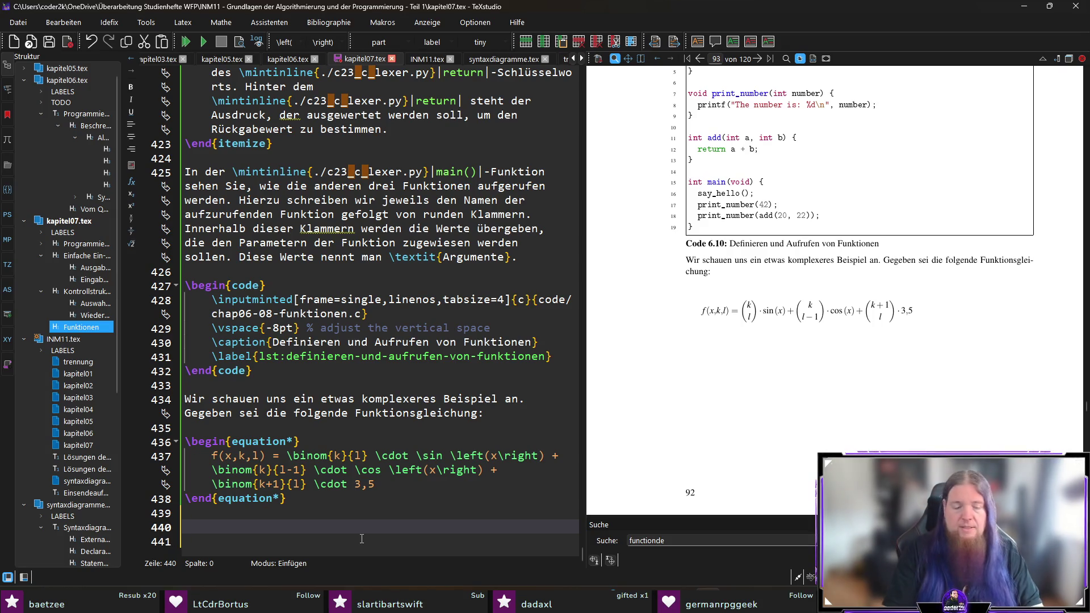
{"action": "type", "text": "Dabei be"}
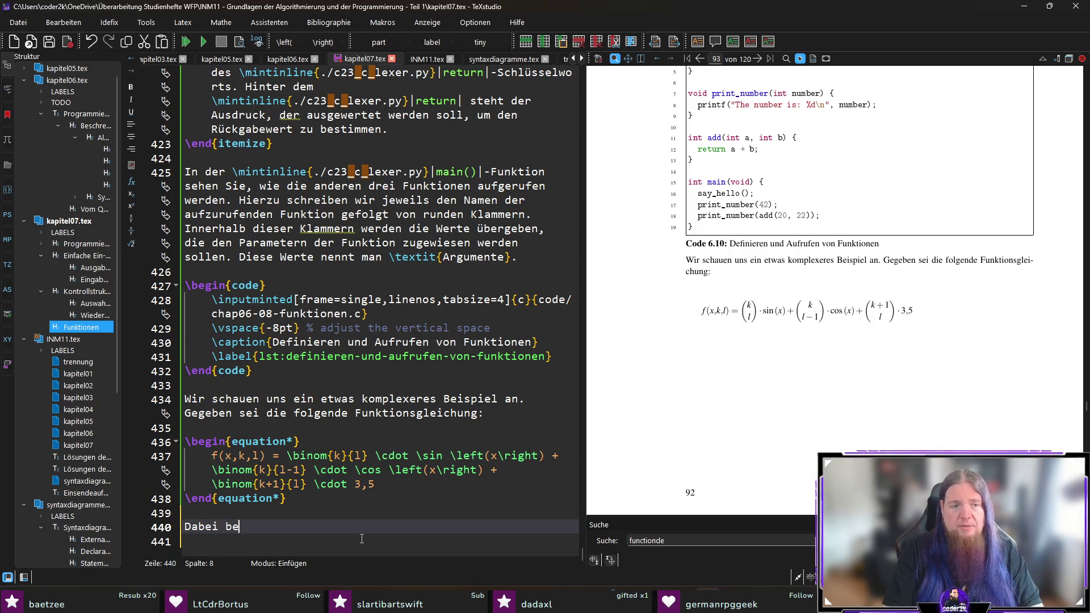
{"action": "type", "text": "deutet $"}
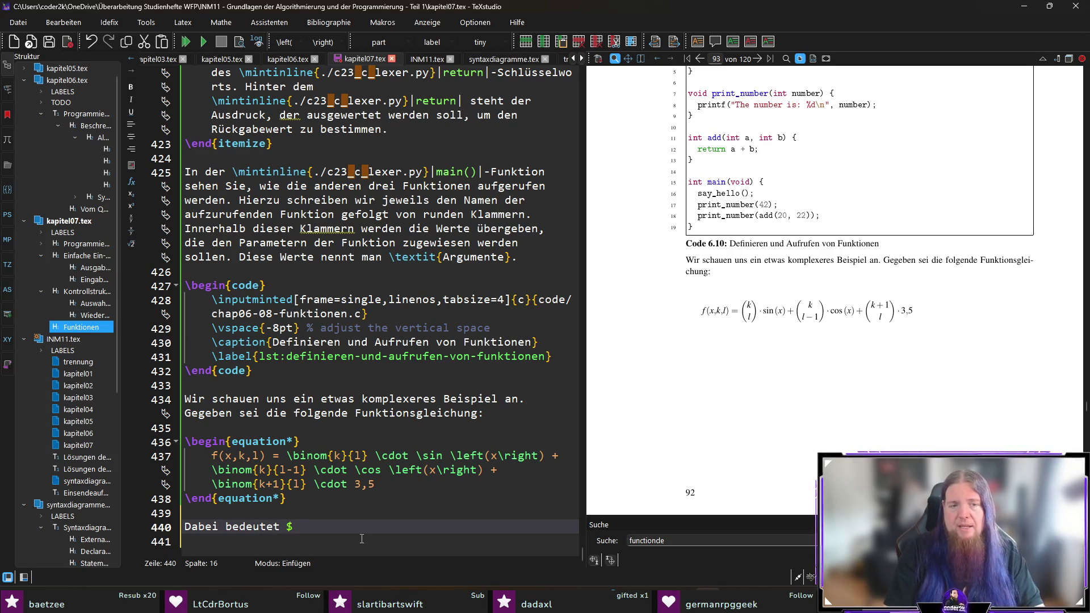
{"action": "type", "text": "\binom{n}{m"}
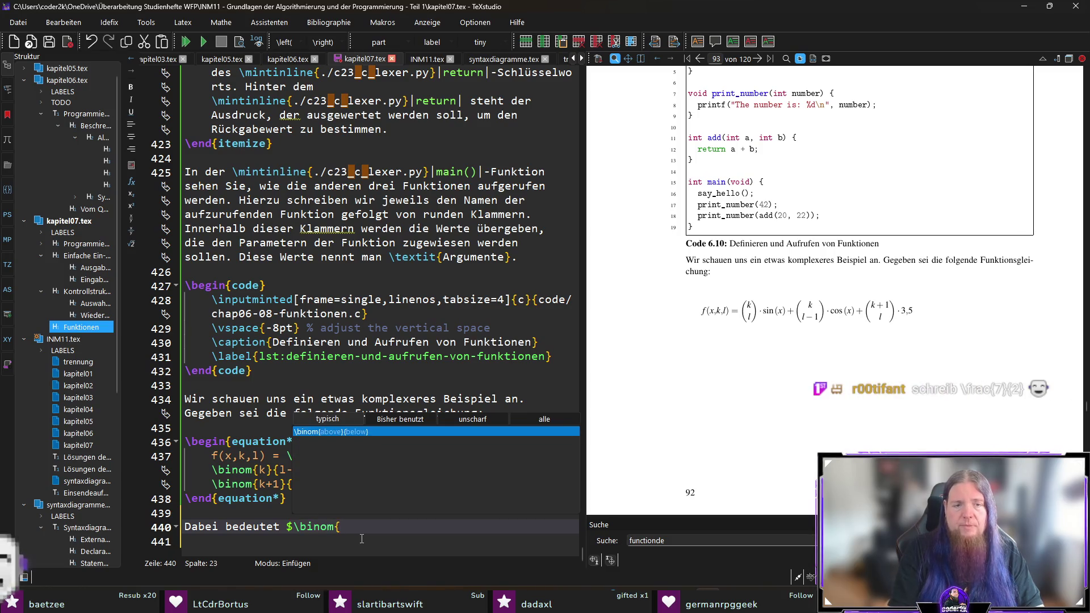
{"action": "type", "text": "}$"}
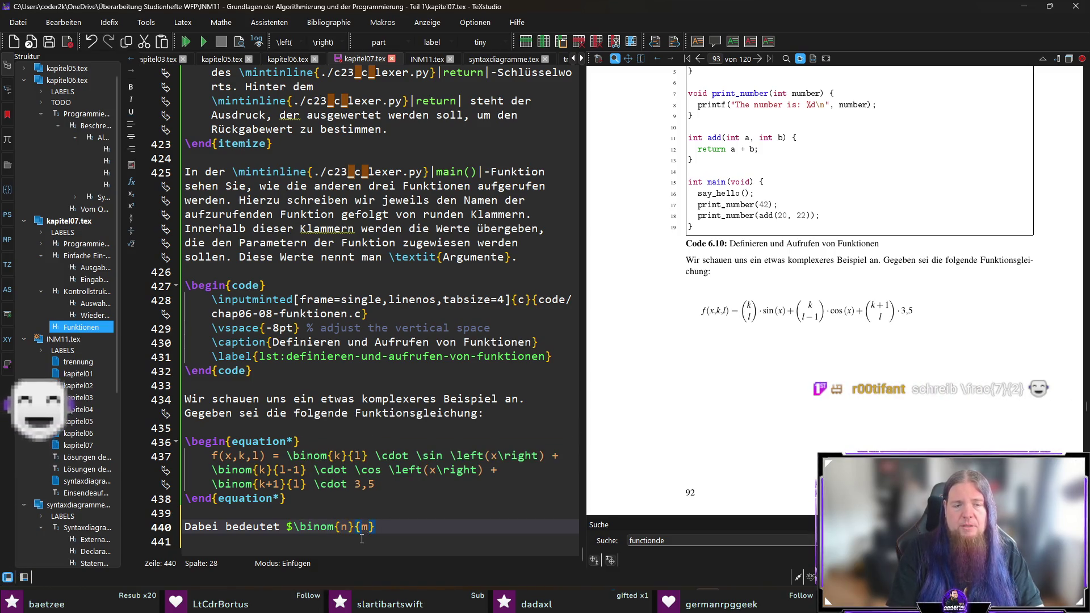
Replace 'bedeutet' with 'steht' and continue 'für den Binomialkoeffizient. Dieser berechnet sich als $\binom{n}{m} = \frac{n!'
{"action": "key", "text": "Home"}
{"action": "key", "text": "ctrl+Right"}
{"action": "key", "text": "ctrl+shift+Right"}
{"action": "type", "text": "steht"}
{"action": "key", "text": "End"}
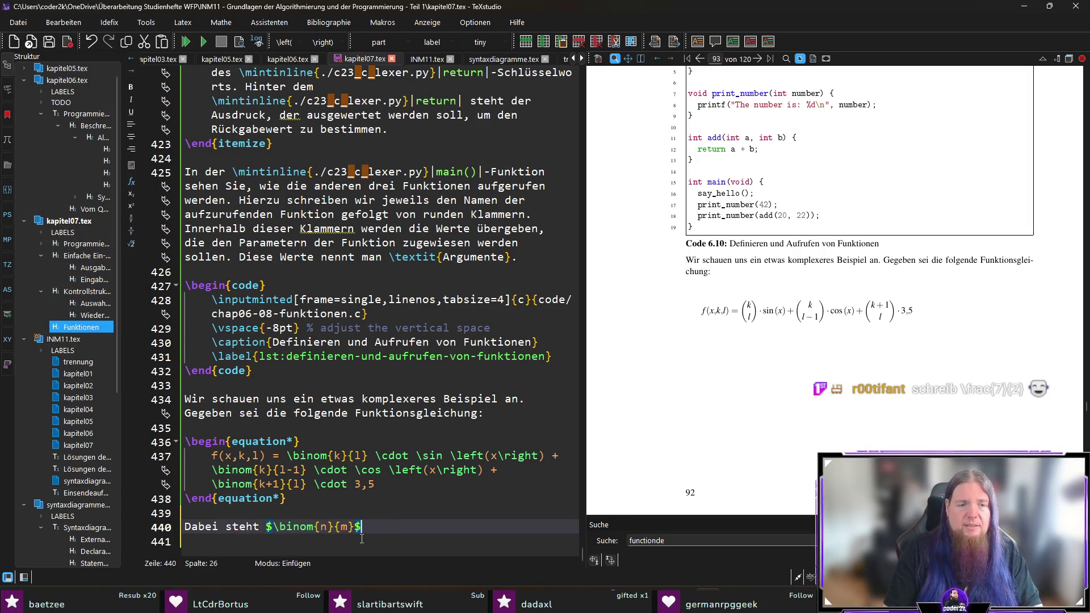
{"action": "type", "text": "für den B"}
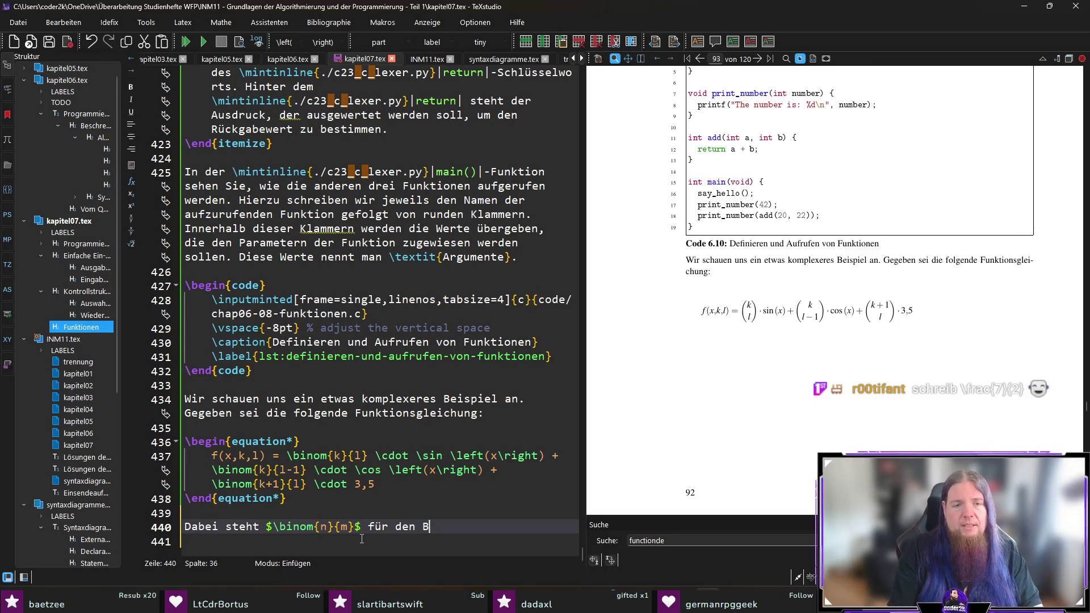
{"action": "type", "text": "inomialkoef"}
{"action": "type", "text": "fizient. Dieser bere"}
{"action": "type", "text": "chnet sich"}
{"action": "type", "text": " als "}
{"action": "type", "text": "$\bin"}
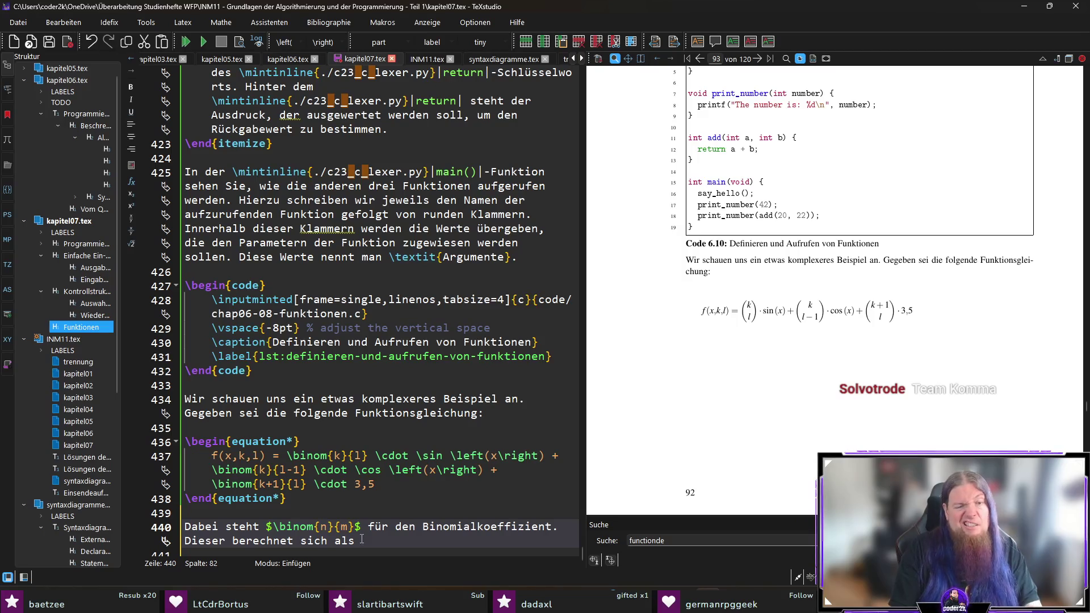
{"action": "type", "text": "om{n}{m} = \\"}
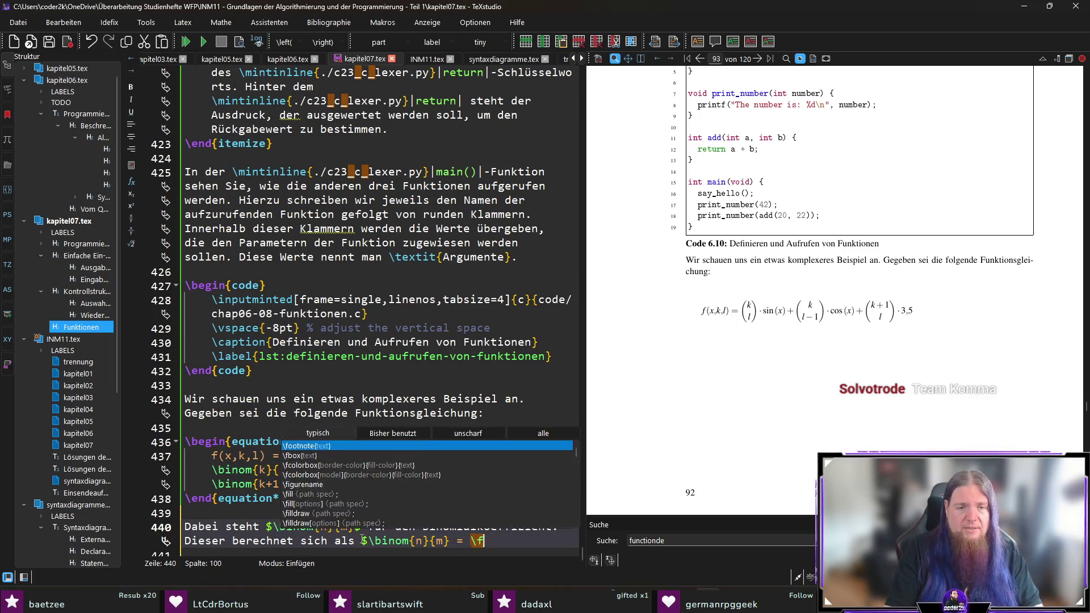
{"action": "type", "text": "frac{bedeutet"}
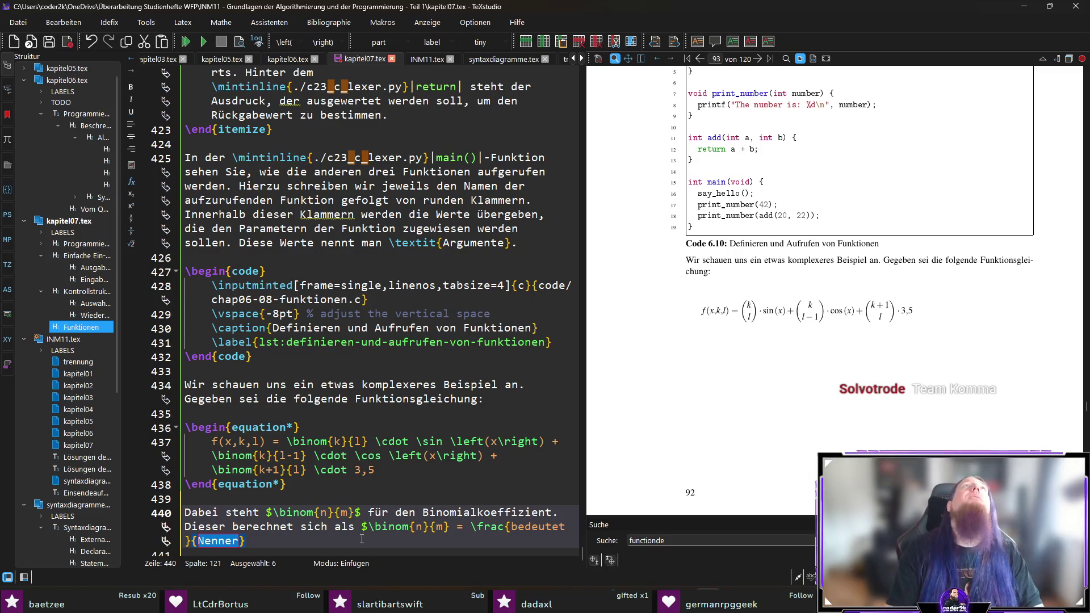
{"action": "type", "text": "n!"}
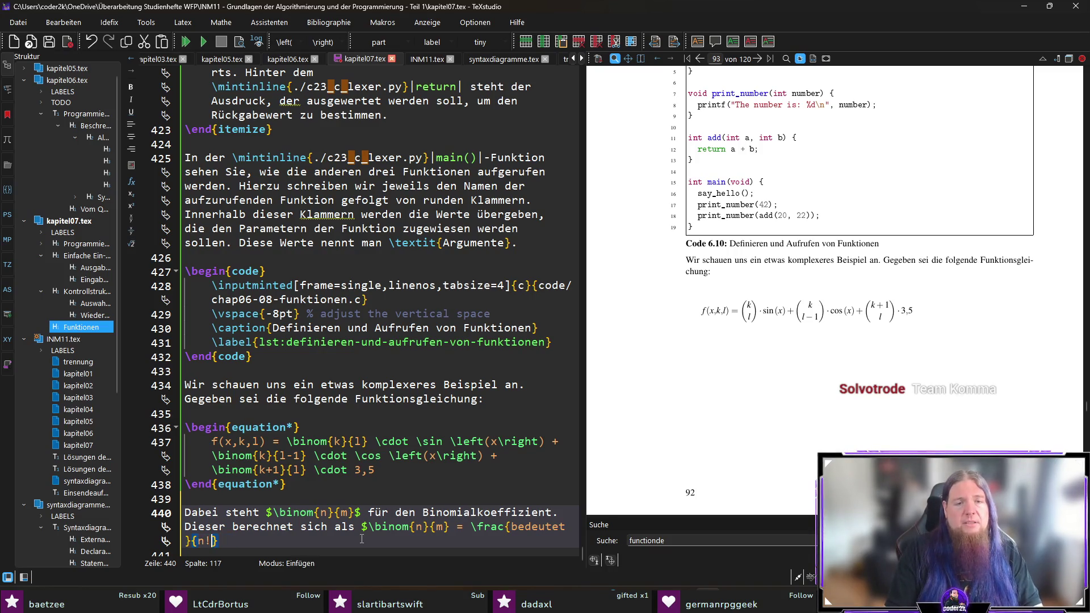
Put n! in the fraction's numerator and (n-k) in its denominator
{"action": "key", "text": "BackSpace"}
{"action": "key", "text": "BackSpace"}
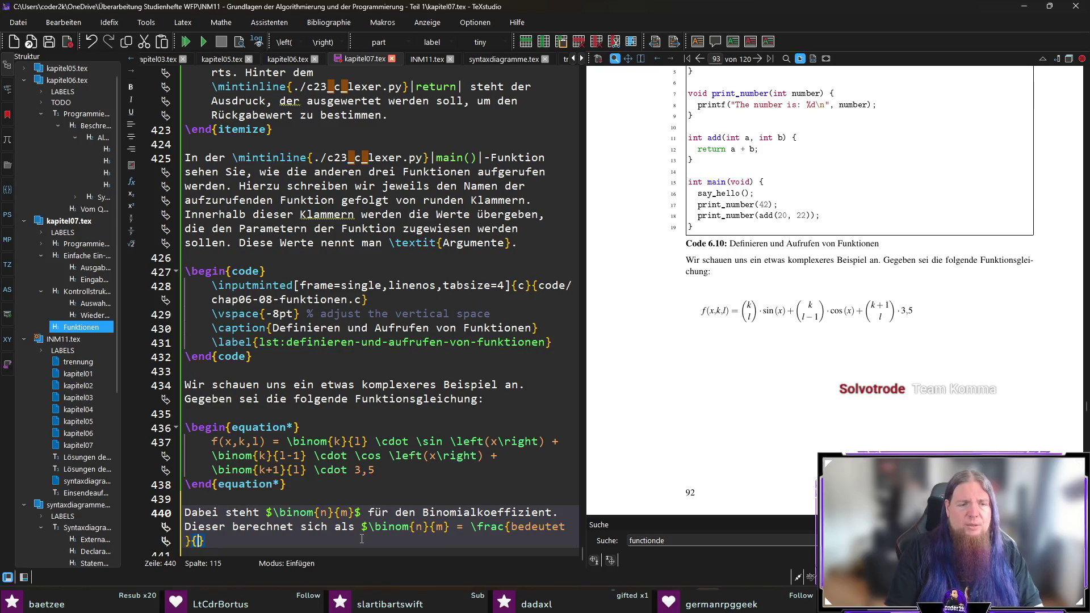
{"action": "double_click", "coordinate": [536, 527]}
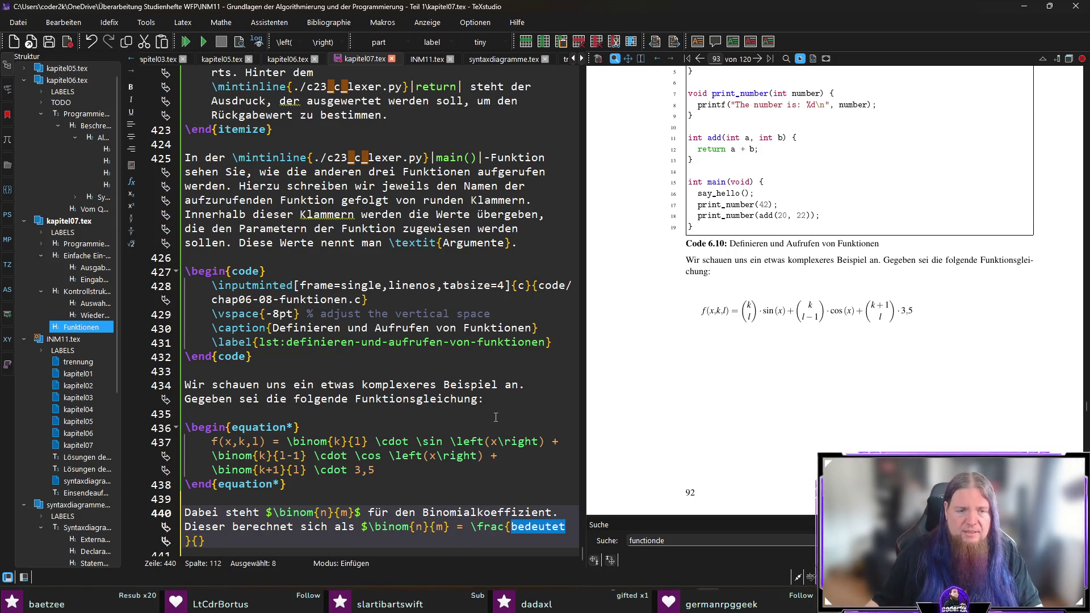
{"action": "type", "text": "n!"}
{"action": "key", "text": "Right"}
{"action": "key", "text": "Right"}
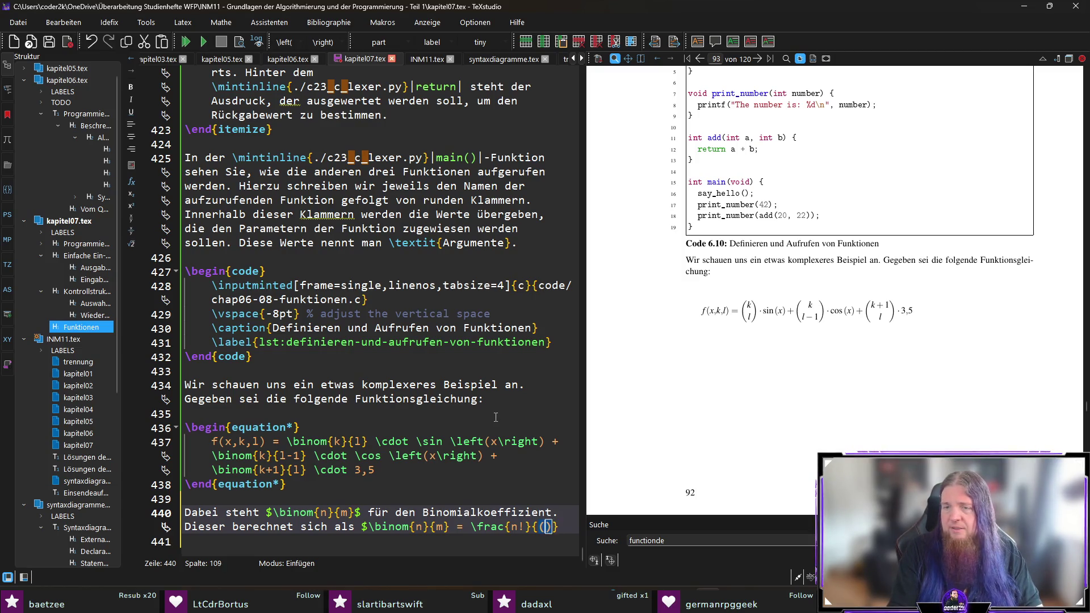
{"action": "type", "text": "(n-"}
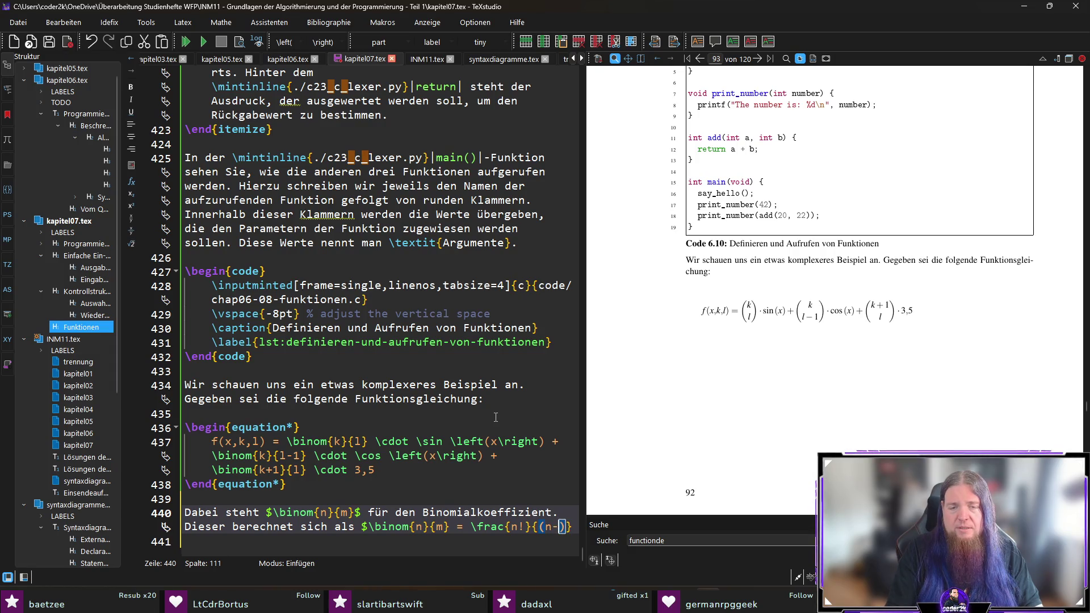
{"action": "type", "text": "k"}
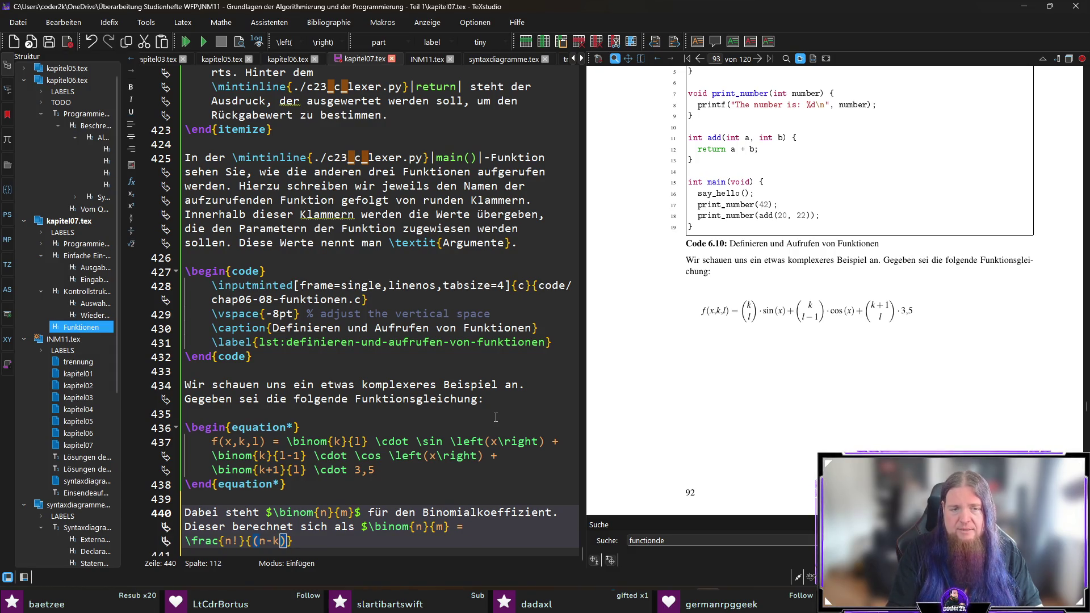
{"action": "double_click", "coordinate": [444, 513]}
Change both binomials' lower index from m to k and extend the denominator to (n-k)! \cdot k!
{"action": "type", "text": "k"}
{"action": "double_click", "coordinate": [344, 513]}
{"action": "type", "text": "k"}
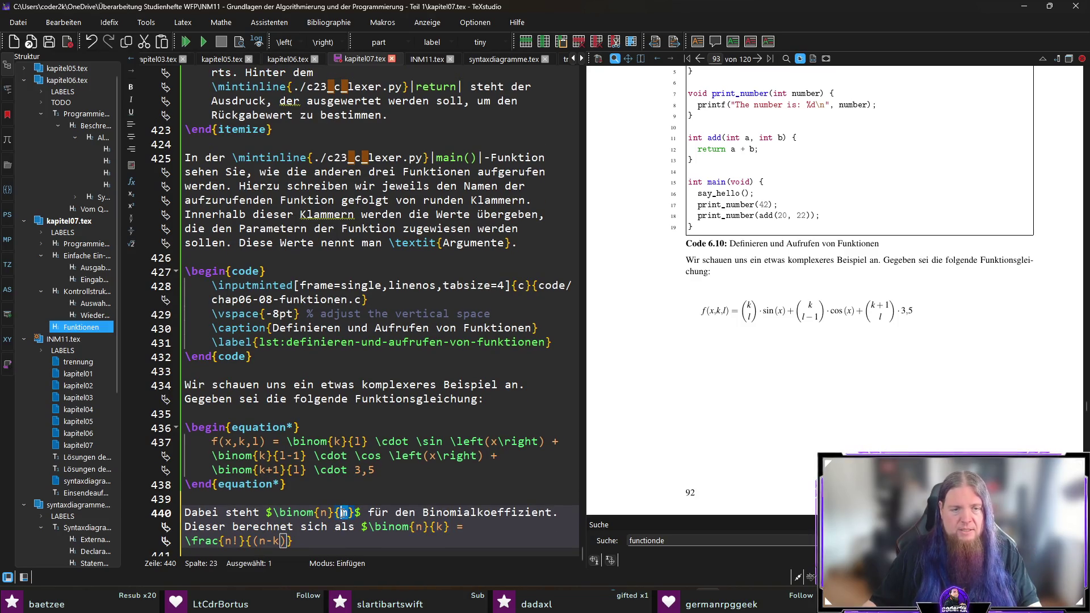
{"action": "left_click", "coordinate": [375, 545]}
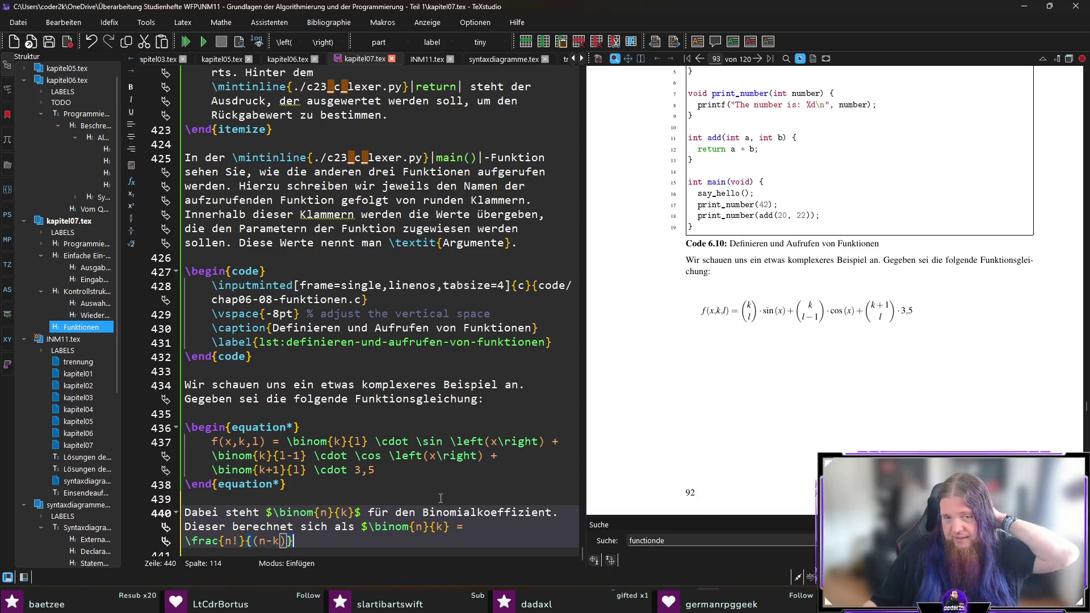
{"action": "scroll", "coordinate": [369, 511], "scroll_direction": "down", "scroll_amount": 1}
{"action": "key", "text": "Left"}
{"action": "type", "text": "! \\cdot"}
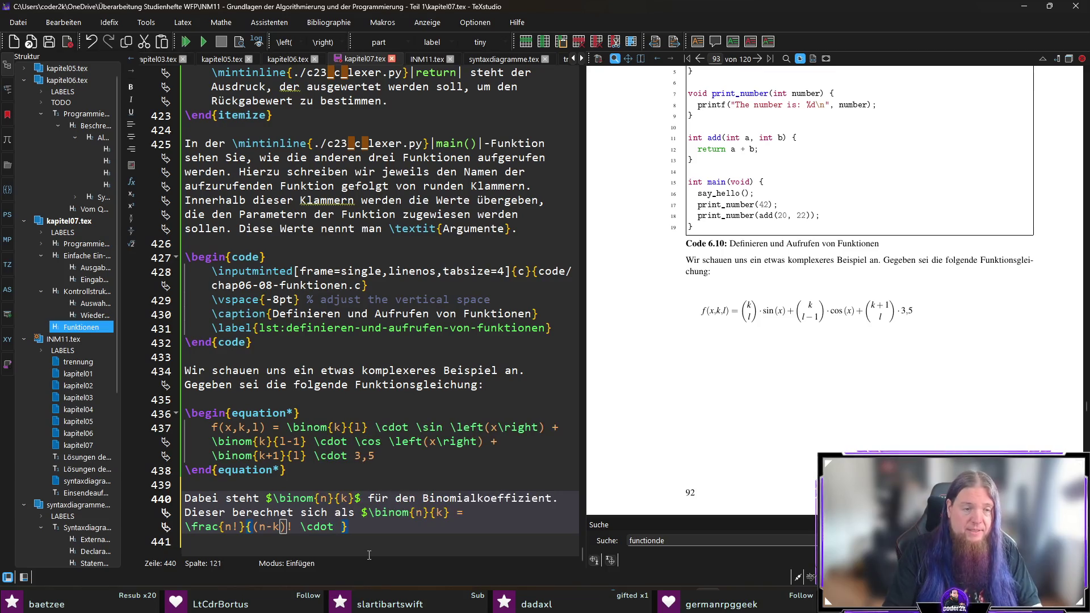
{"action": "type", "text": " k!"}
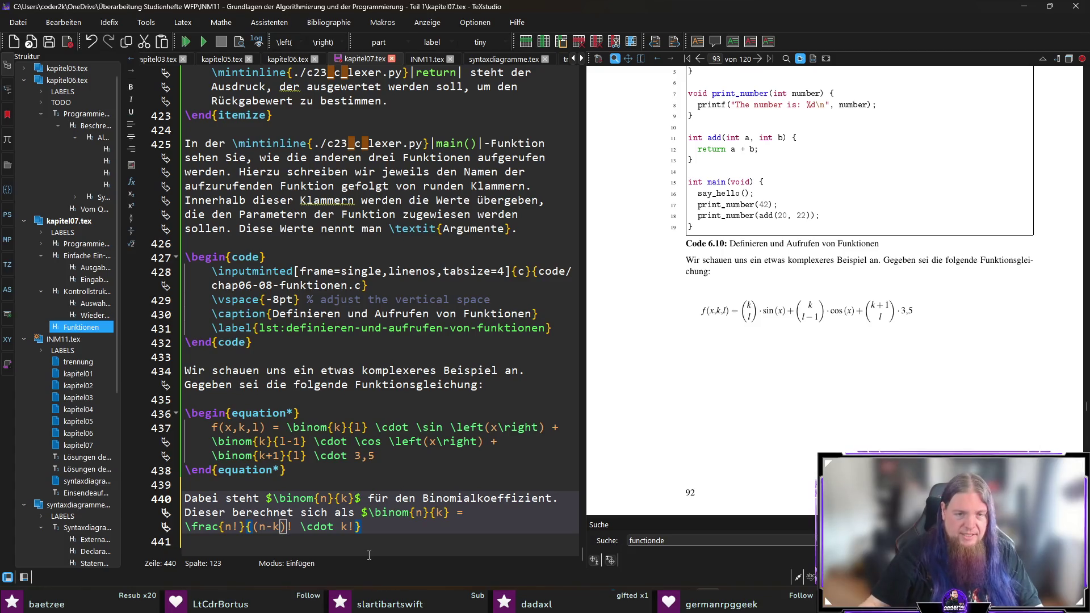
Keep 'Binomialkoeffizient' unchanged after a reverted edit and save kapitel07.tex
{"action": "left_click", "coordinate": [553, 500]}
{"action": "type", "text": "en"}
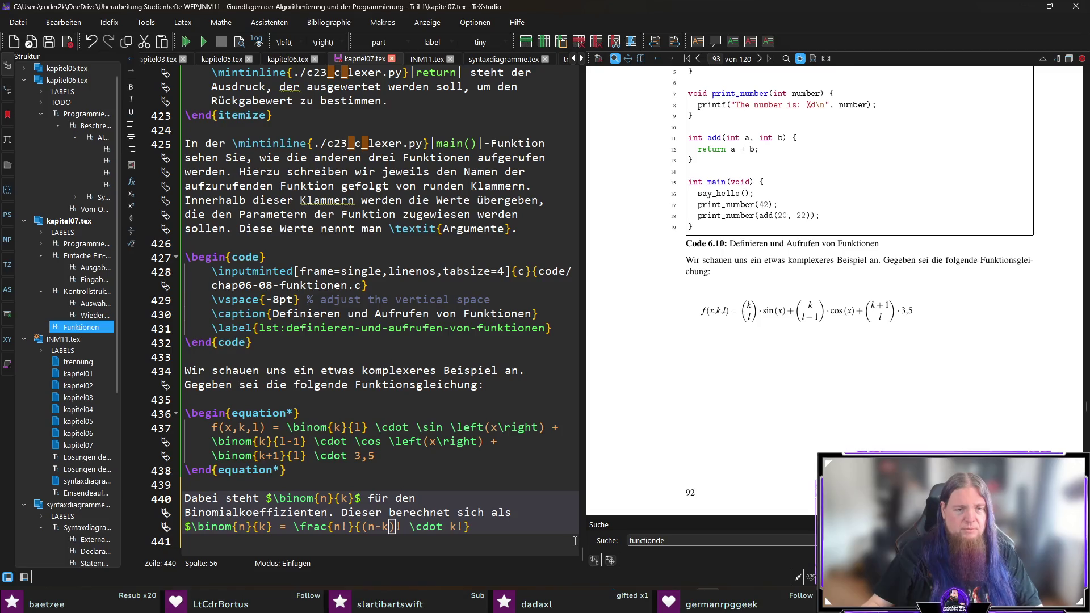
{"action": "key", "text": "BackSpace"}
{"action": "key", "text": "BackSpace"}
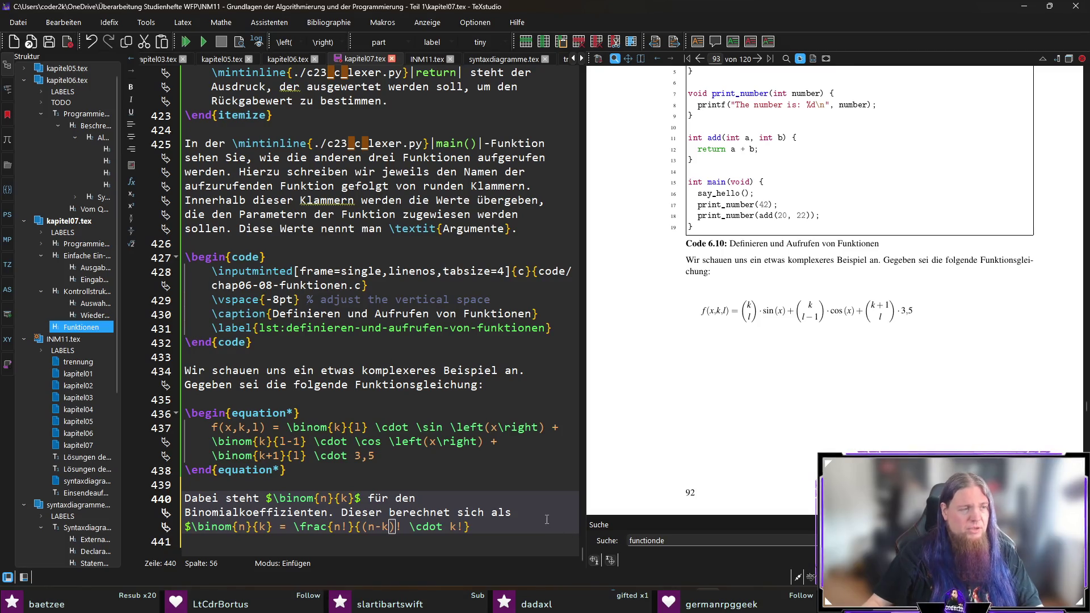
{"action": "key", "text": "ctrl+s"}
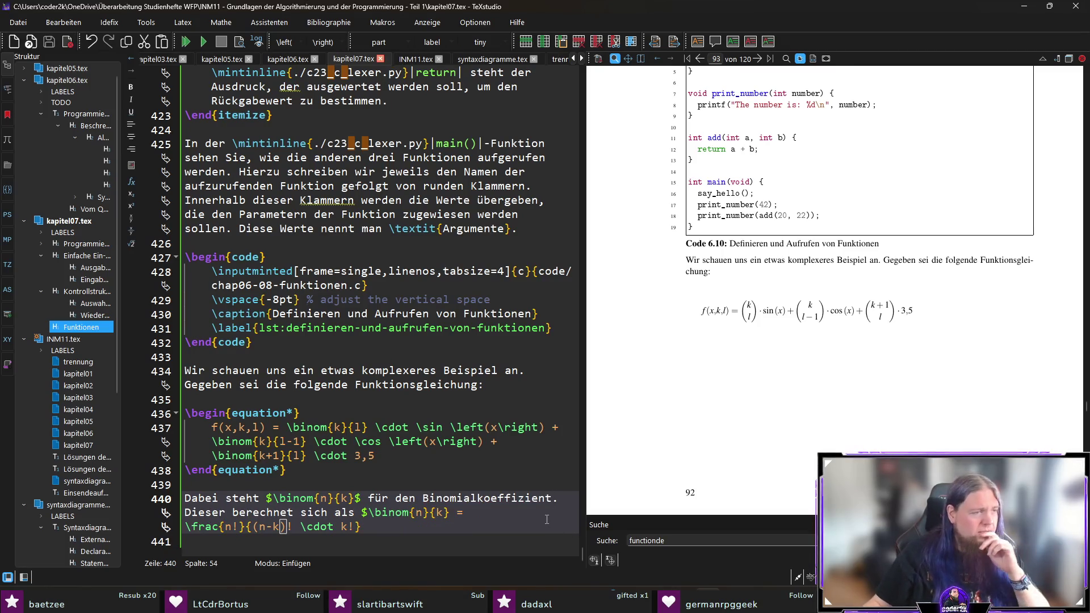
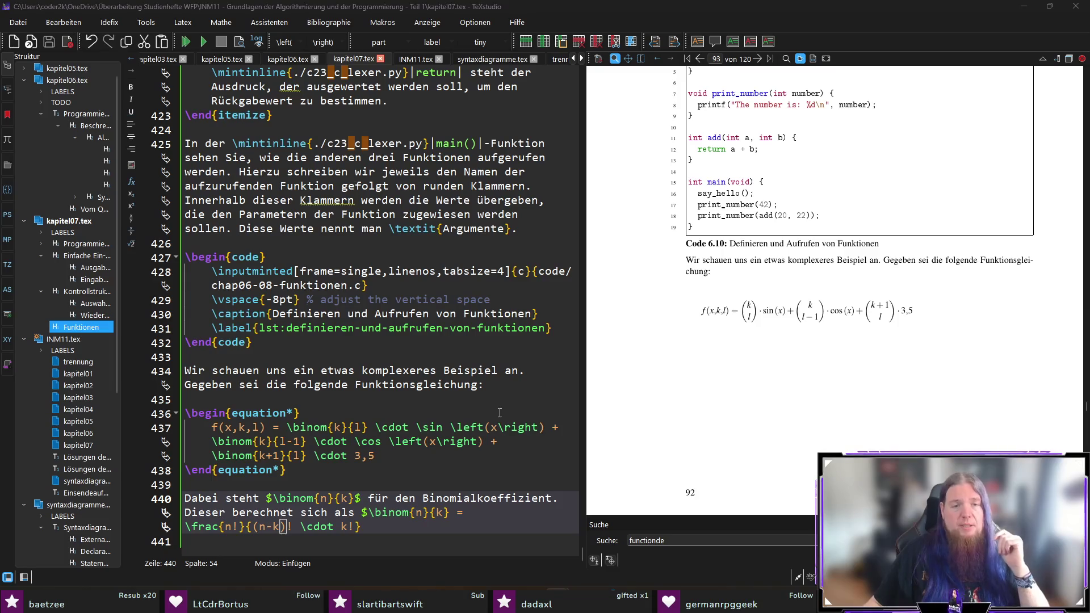
Finish the word 'Binomialkoeffizienten', end line 440 with a full stop, and save
{"action": "type", "text": "en"}
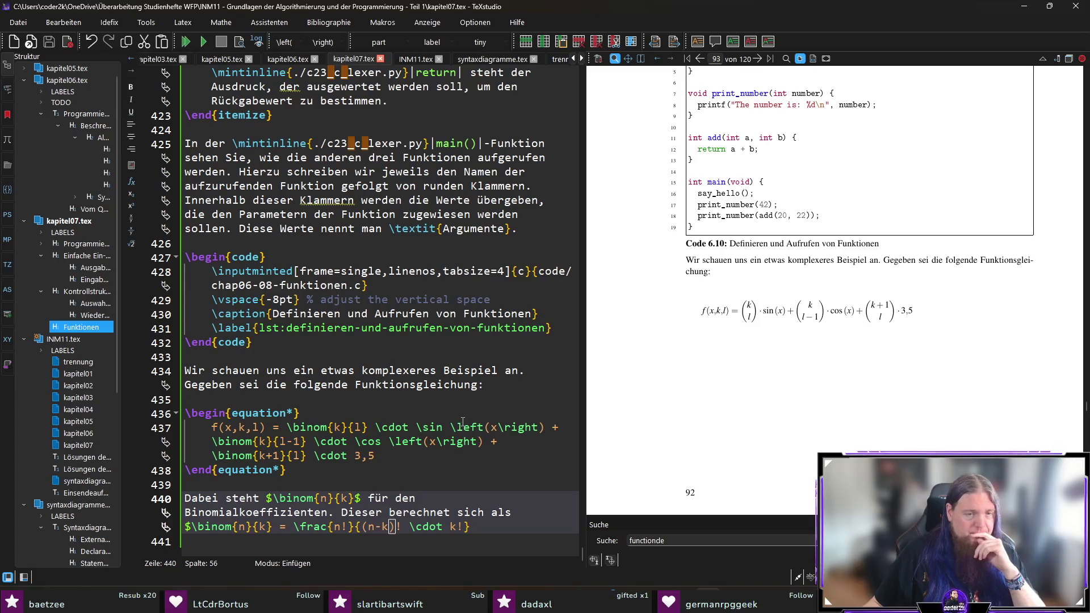
{"action": "left_click", "coordinate": [511, 529]}
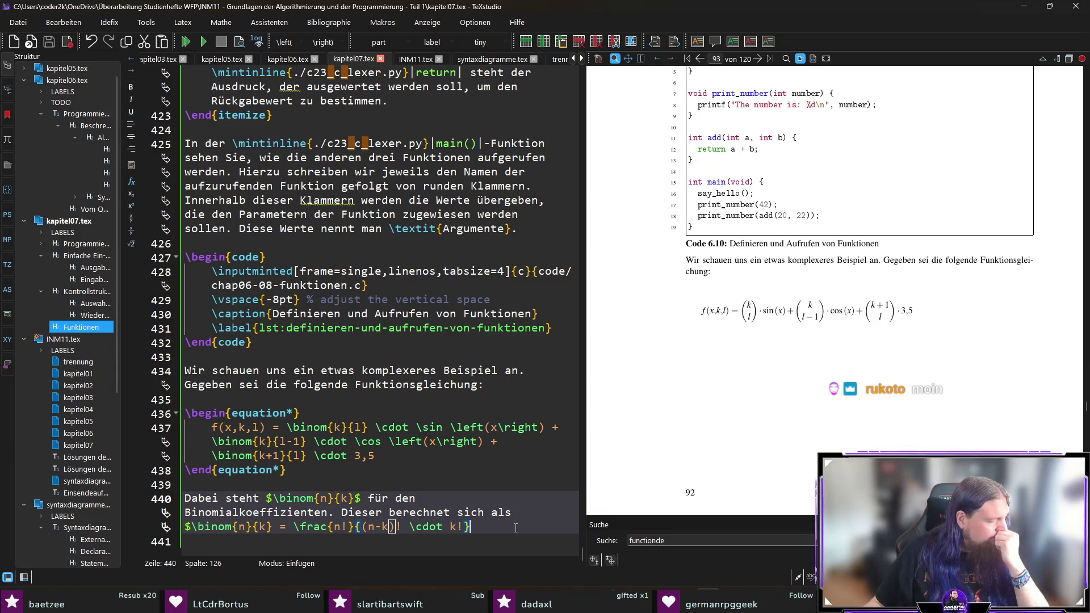
{"action": "type", "text": "."}
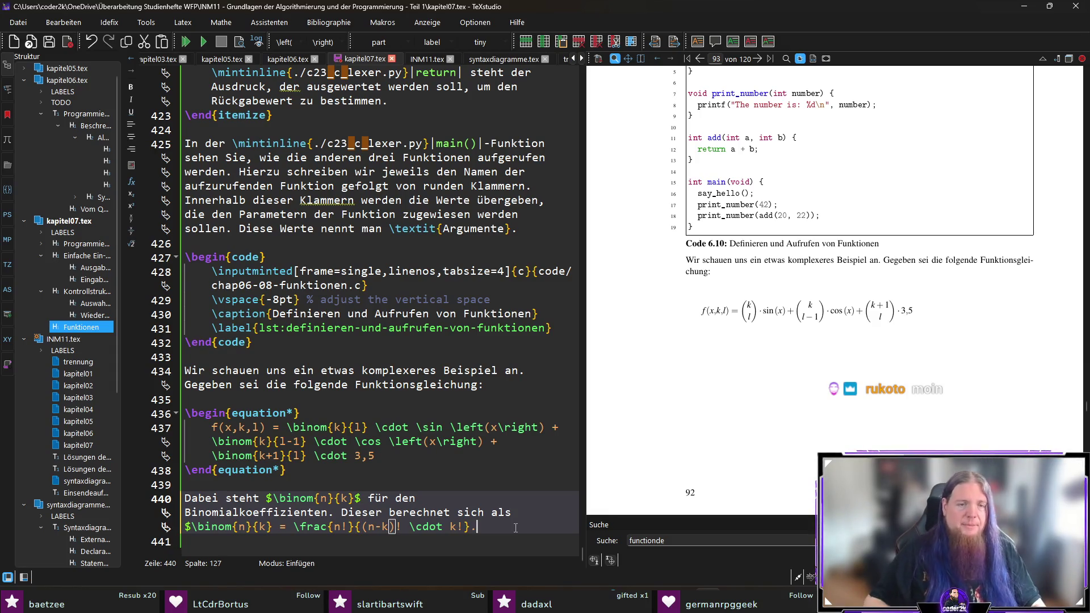
{"action": "key", "text": "ctrl+s"}
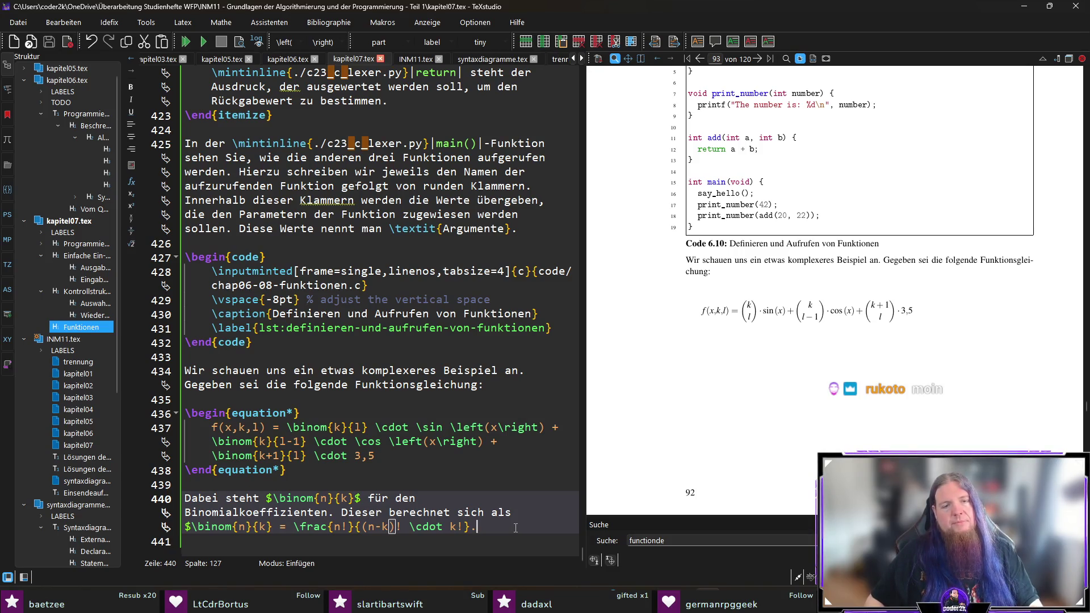
Insert '$' before the full stop to close the factorial formula, and save again
{"action": "key", "text": "Left"}
{"action": "type", "text": "$"}
{"action": "key", "text": "Right"}
{"action": "key", "text": "ctrl+s"}
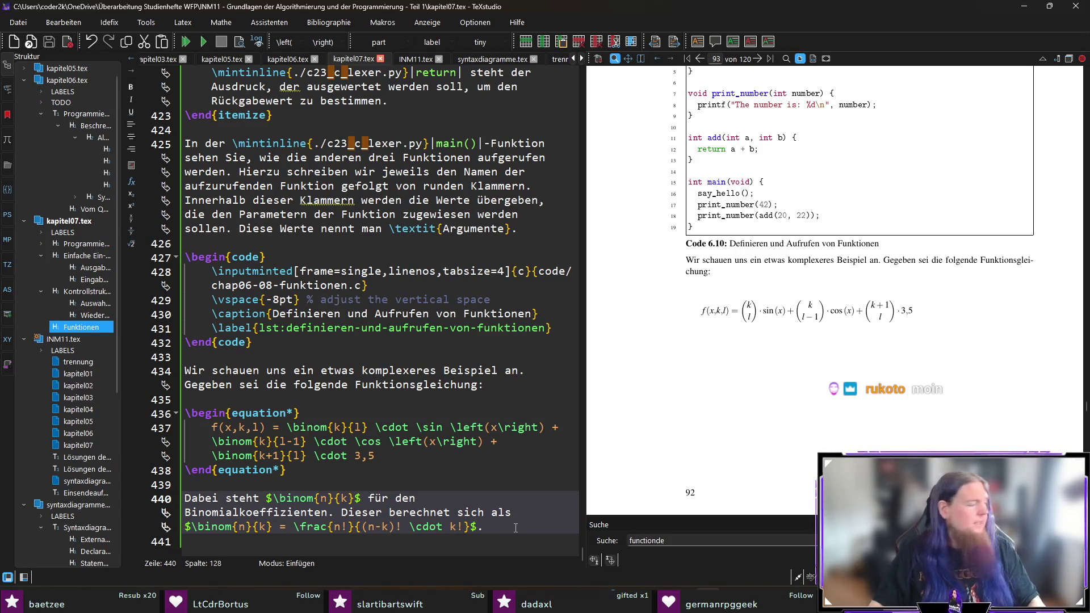
{"action": "key", "text": "super"}
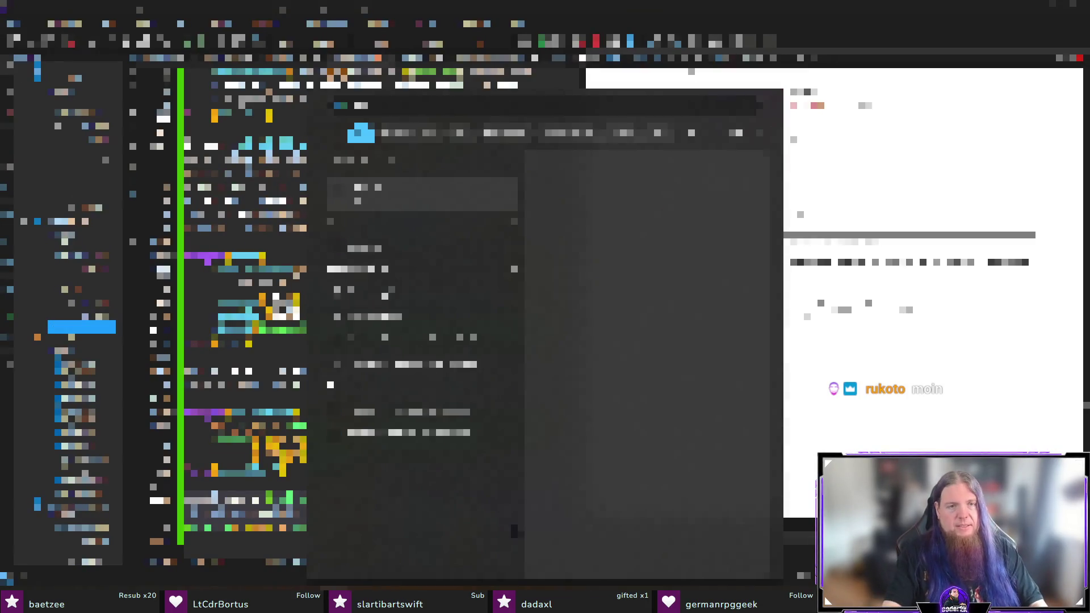
Launch OneNote on a new blank page and hand-write the letters A, B, C, D and E
{"action": "key", "text": "Return"}
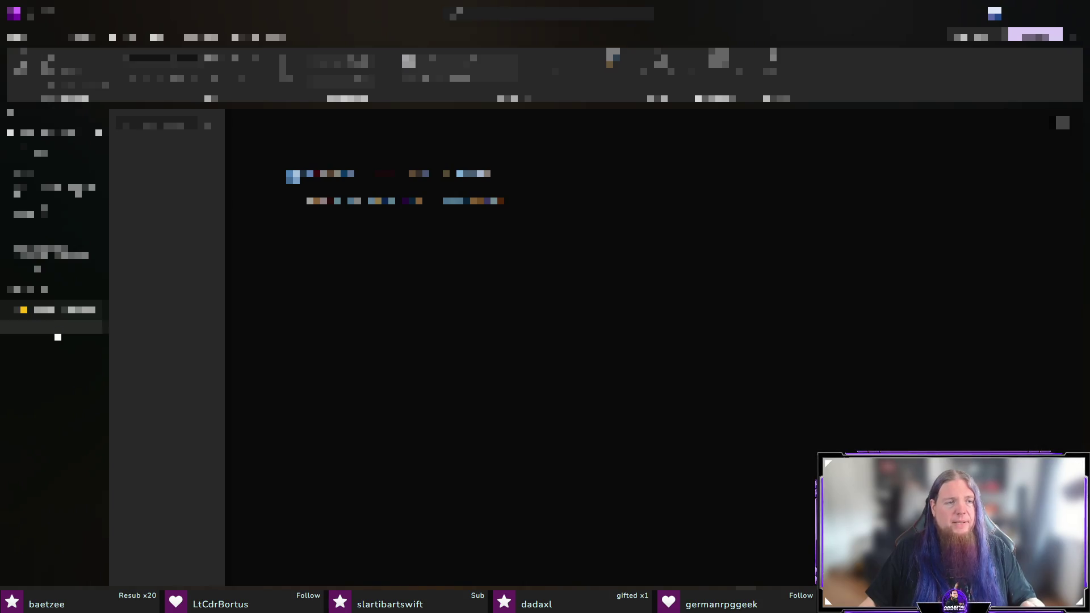
{"action": "key", "text": "Return"}
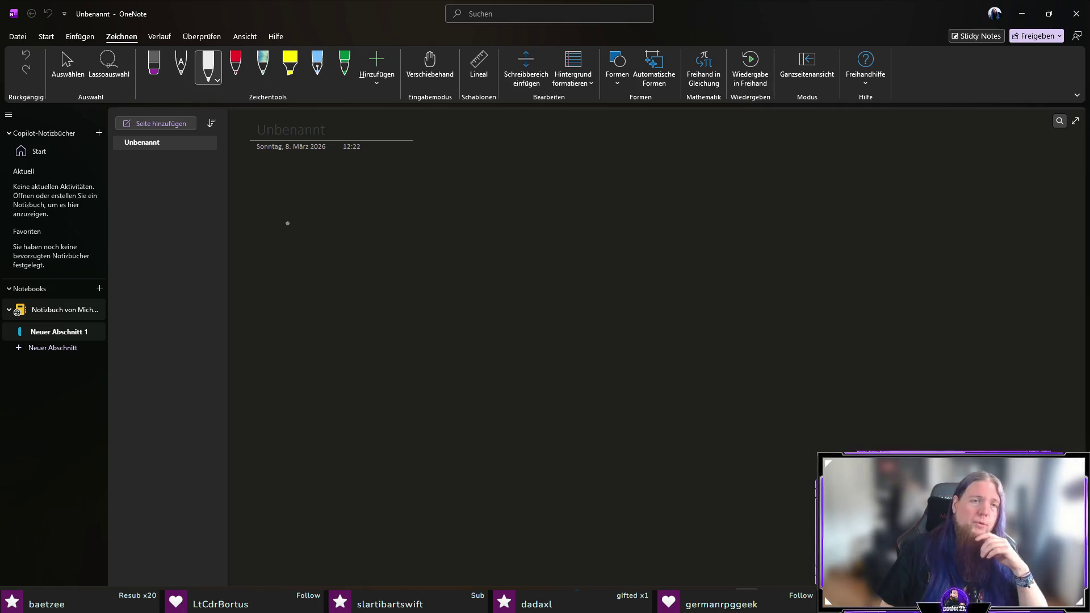
{"action": "mouse_move", "coordinate": [276, 229]}
{"action": "left_mouse_down"}
{"action": "mouse_move", "coordinate": [296, 230]}
{"action": "mouse_move", "coordinate": [306, 215]}
{"action": "left_mouse_up"}
{"action": "left_click_drag", "start_coordinate": [368, 198], "coordinate": [369, 233]}
{"action": "left_click_drag", "start_coordinate": [315, 263], "coordinate": [322, 287]}
{"action": "mouse_move", "coordinate": [392, 265]}
{"action": "left_mouse_down"}
{"action": "mouse_move", "coordinate": [388, 291]}
{"action": "mouse_move", "coordinate": [401, 294]}
{"action": "left_mouse_up"}
{"action": "mouse_move", "coordinate": [458, 218]}
{"action": "left_mouse_down"}
{"action": "mouse_move", "coordinate": [461, 241]}
{"action": "mouse_move", "coordinate": [472, 211]}
{"action": "left_mouse_up"}
{"action": "mouse_move", "coordinate": [458, 227]}
{"action": "left_mouse_down"}
{"action": "mouse_move", "coordinate": [468, 226]}
{"action": "mouse_move", "coordinate": [459, 205]}
{"action": "mouse_move", "coordinate": [361, 193]}
{"action": "left_mouse_up"}
Circle each letter and enclose them all in one bowl-shaped curve
{"action": "left_click_drag", "start_coordinate": [275, 196], "coordinate": [284, 187]}
{"action": "left_click_drag", "start_coordinate": [289, 250], "coordinate": [301, 248]}
{"action": "left_click_drag", "start_coordinate": [420, 258], "coordinate": [375, 258]}
{"action": "mouse_move", "coordinate": [258, 188]}
{"action": "left_mouse_down"}
{"action": "mouse_move", "coordinate": [480, 294]}
{"action": "mouse_move", "coordinate": [498, 201]}
{"action": "left_mouse_up"}
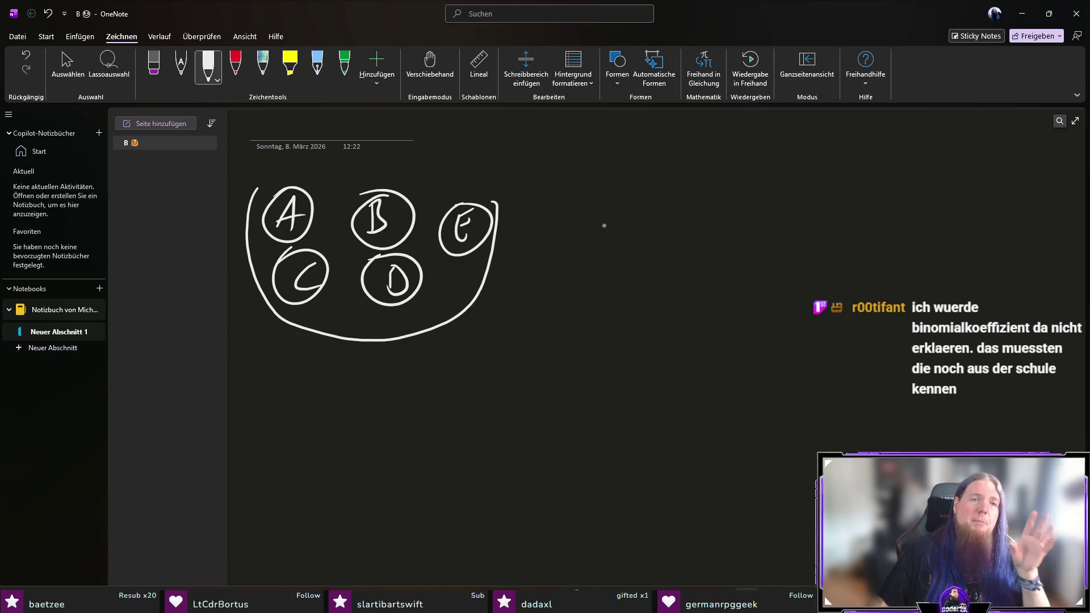
Handwrite 5·4·3 followed by an equals sign
{"action": "mouse_move", "coordinate": [565, 179]}
{"action": "left_mouse_down"}
{"action": "mouse_move", "coordinate": [578, 191]}
{"action": "mouse_move", "coordinate": [562, 203]}
{"action": "left_mouse_up"}
{"action": "mouse_move", "coordinate": [571, 179]}
{"action": "left_mouse_down"}
{"action": "mouse_move", "coordinate": [614, 179]}
{"action": "mouse_move", "coordinate": [629, 194]}
{"action": "left_mouse_up"}
{"action": "left_click", "coordinate": [594, 195]}
{"action": "mouse_move", "coordinate": [623, 184]}
{"action": "left_mouse_down"}
{"action": "mouse_move", "coordinate": [621, 210]}
{"action": "mouse_move", "coordinate": [671, 194]}
{"action": "mouse_move", "coordinate": [657, 209]}
{"action": "left_mouse_up"}
{"action": "left_click", "coordinate": [639, 196]}
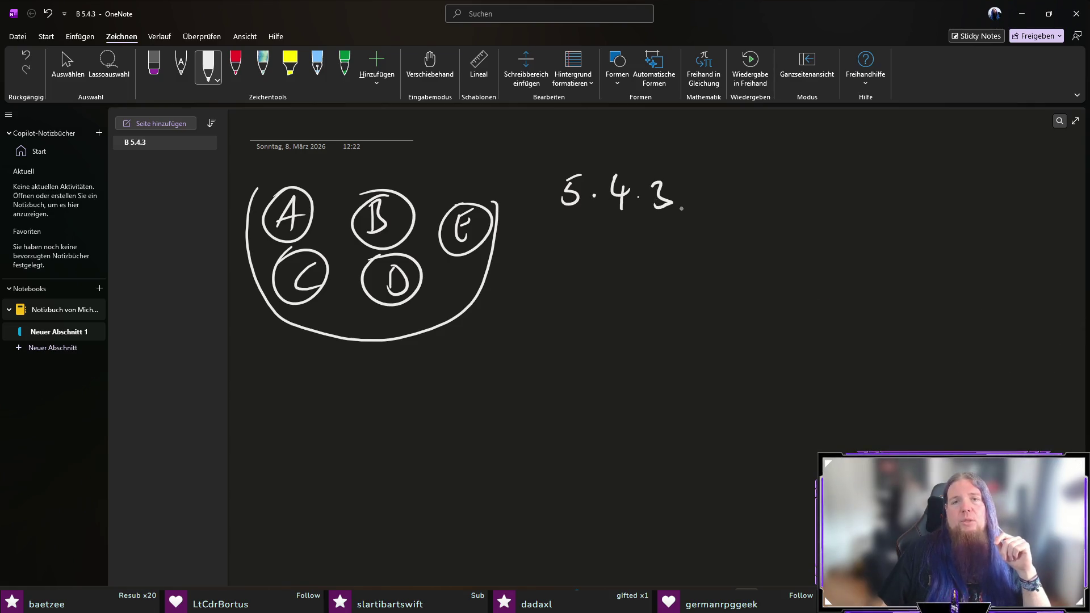
{"action": "left_click_drag", "start_coordinate": [708, 187], "coordinate": [719, 186]}
{"action": "left_click_drag", "start_coordinate": [709, 199], "coordinate": [720, 198]}
Write the fraction 5!/2! after the equals sign
{"action": "left_click_drag", "start_coordinate": [790, 161], "coordinate": [787, 183]}
{"action": "mouse_move", "coordinate": [788, 160]}
{"action": "left_mouse_down"}
{"action": "mouse_move", "coordinate": [816, 152]}
{"action": "mouse_move", "coordinate": [833, 170]}
{"action": "left_mouse_up"}
{"action": "left_click", "coordinate": [835, 182]}
{"action": "left_click_drag", "start_coordinate": [764, 199], "coordinate": [850, 185]}
{"action": "mouse_move", "coordinate": [791, 211]}
{"action": "left_mouse_down"}
{"action": "mouse_move", "coordinate": [791, 235]}
{"action": "mouse_move", "coordinate": [809, 232]}
{"action": "left_mouse_up"}
{"action": "left_click", "coordinate": [818, 229]}
{"action": "mouse_move", "coordinate": [818, 205]}
{"action": "left_mouse_down"}
{"action": "mouse_move", "coordinate": [817, 223]}
{"action": "mouse_move", "coordinate": [869, 193]}
{"action": "left_mouse_up"}
Add a further '= 5!/(5−3)!' to the handwritten equation
{"action": "left_click_drag", "start_coordinate": [943, 164], "coordinate": [940, 183]}
{"action": "left_click_drag", "start_coordinate": [944, 163], "coordinate": [984, 172]}
{"action": "left_click", "coordinate": [983, 181]}
{"action": "left_click_drag", "start_coordinate": [903, 200], "coordinate": [992, 187]}
{"action": "mouse_move", "coordinate": [906, 212]}
{"action": "left_mouse_down"}
{"action": "mouse_move", "coordinate": [903, 236]}
{"action": "mouse_move", "coordinate": [912, 233]}
{"action": "left_mouse_up"}
{"action": "left_click_drag", "start_coordinate": [917, 213], "coordinate": [977, 236]}
{"action": "left_click_drag", "start_coordinate": [995, 200], "coordinate": [993, 217]}
{"action": "left_click", "coordinate": [996, 232]}
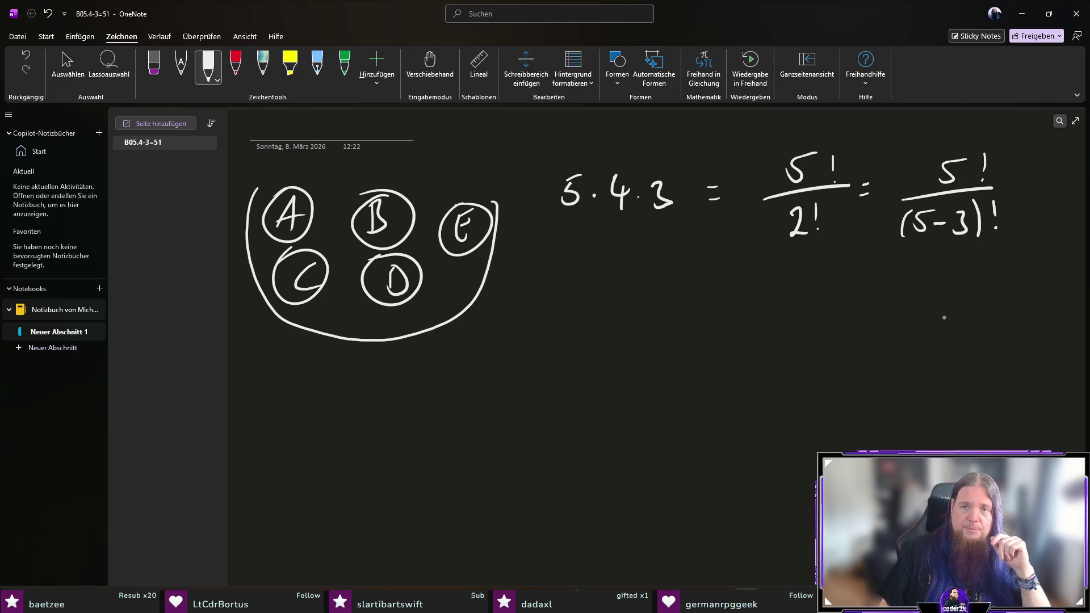
Below it, write the general form n!/(n−k)!
{"action": "left_click_drag", "start_coordinate": [558, 271], "coordinate": [591, 262]}
{"action": "left_click_drag", "start_coordinate": [530, 290], "coordinate": [608, 286]}
{"action": "left_click_drag", "start_coordinate": [526, 309], "coordinate": [538, 322]}
{"action": "left_click_drag", "start_coordinate": [543, 316], "coordinate": [556, 315]}
{"action": "mouse_move", "coordinate": [562, 303]}
{"action": "left_mouse_down"}
{"action": "mouse_move", "coordinate": [562, 322]}
{"action": "mouse_move", "coordinate": [574, 323]}
{"action": "left_mouse_up"}
{"action": "left_click_drag", "start_coordinate": [571, 299], "coordinate": [577, 325]}
{"action": "left_click_drag", "start_coordinate": [520, 302], "coordinate": [517, 324]}
{"action": "left_click_drag", "start_coordinate": [591, 299], "coordinate": [594, 308]}
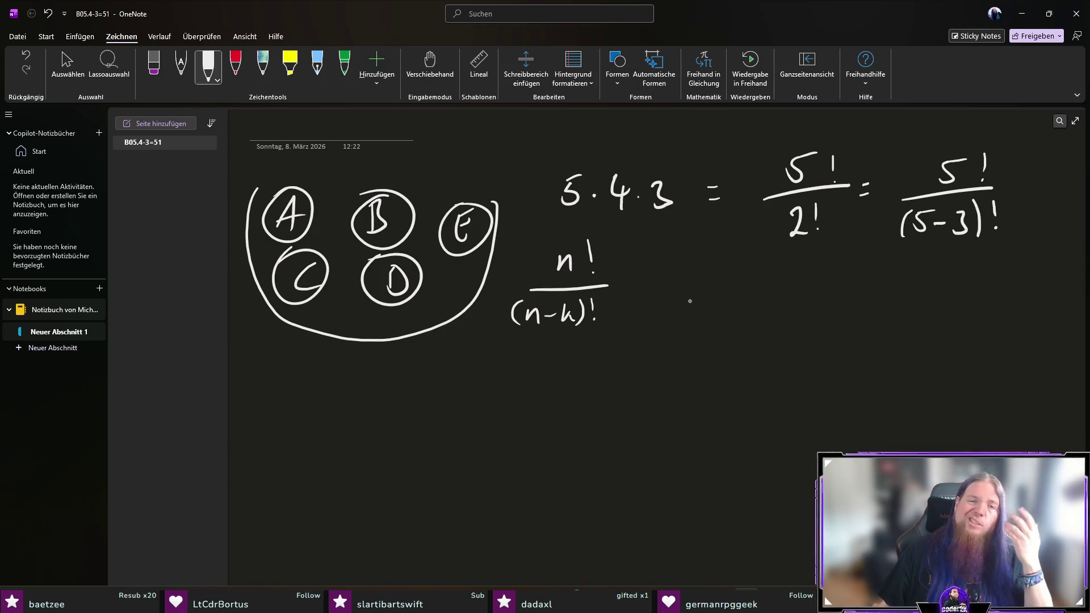
Append ·k! to the denominator of the handwritten n!/(n−k)!
{"action": "left_click_drag", "start_coordinate": [628, 295], "coordinate": [619, 325]}
{"action": "mouse_move", "coordinate": [624, 313]}
{"action": "left_mouse_down"}
{"action": "mouse_move", "coordinate": [637, 325]}
{"action": "mouse_move", "coordinate": [647, 315]}
{"action": "mouse_move", "coordinate": [642, 286]}
{"action": "mouse_move", "coordinate": [682, 285]}
{"action": "left_mouse_up"}
{"action": "left_click", "coordinate": [649, 322]}
Write '= (n over k)' beside the fraction, leave pen mode, and minimize OneNote
{"action": "mouse_move", "coordinate": [672, 294]}
{"action": "left_mouse_down"}
{"action": "mouse_move", "coordinate": [733, 280]}
{"action": "mouse_move", "coordinate": [712, 321]}
{"action": "mouse_move", "coordinate": [728, 321]}
{"action": "left_mouse_up"}
{"action": "left_click_drag", "start_coordinate": [733, 264], "coordinate": [733, 330]}
{"action": "left_click_drag", "start_coordinate": [709, 251], "coordinate": [707, 334]}
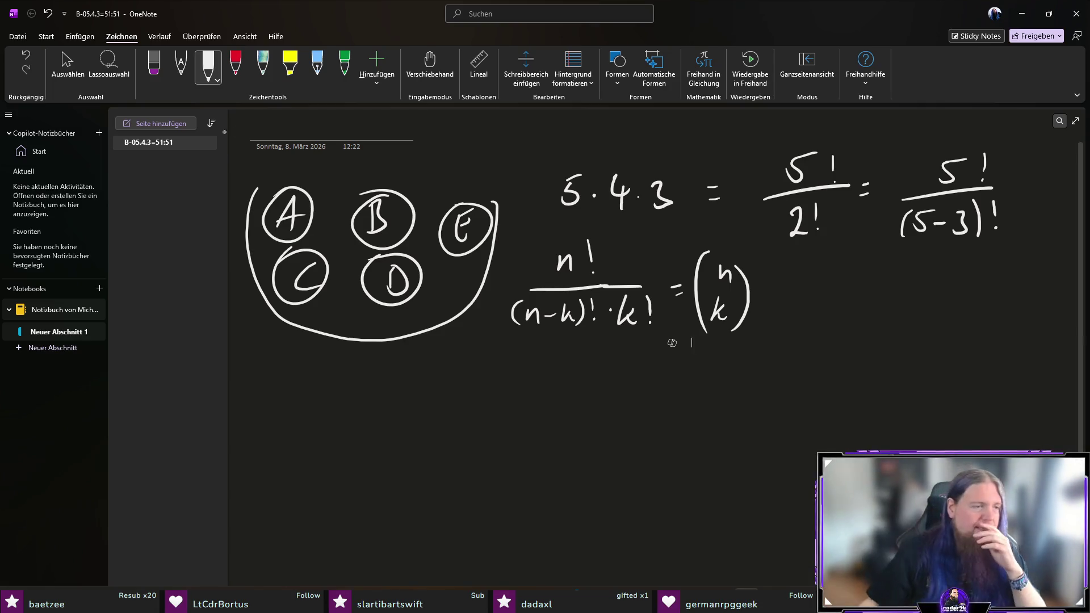
{"action": "key", "text": "Escape"}
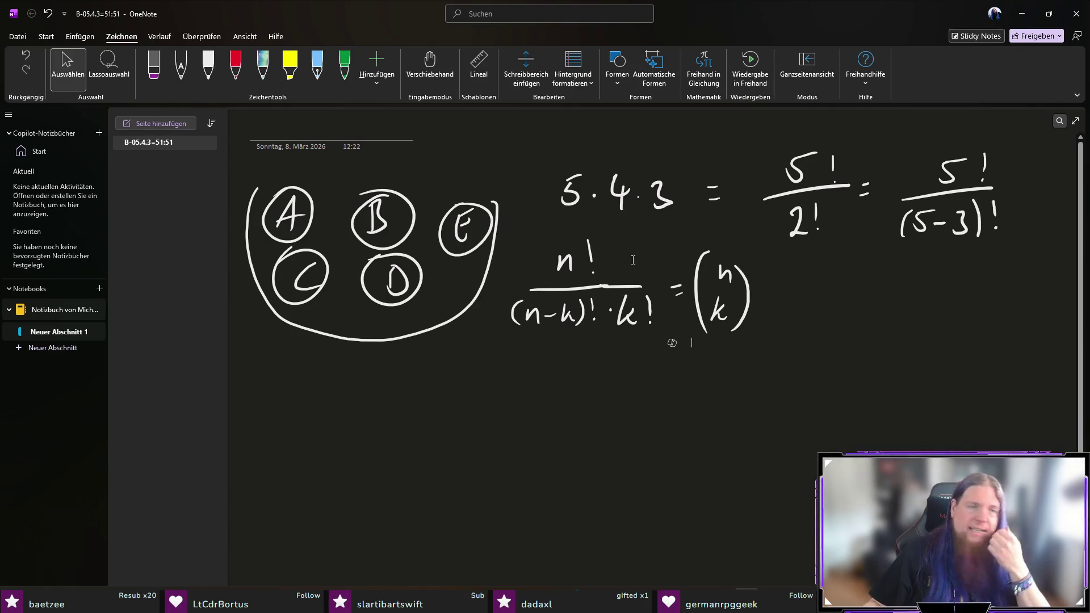
{"action": "left_click", "coordinate": [1022, 13]}
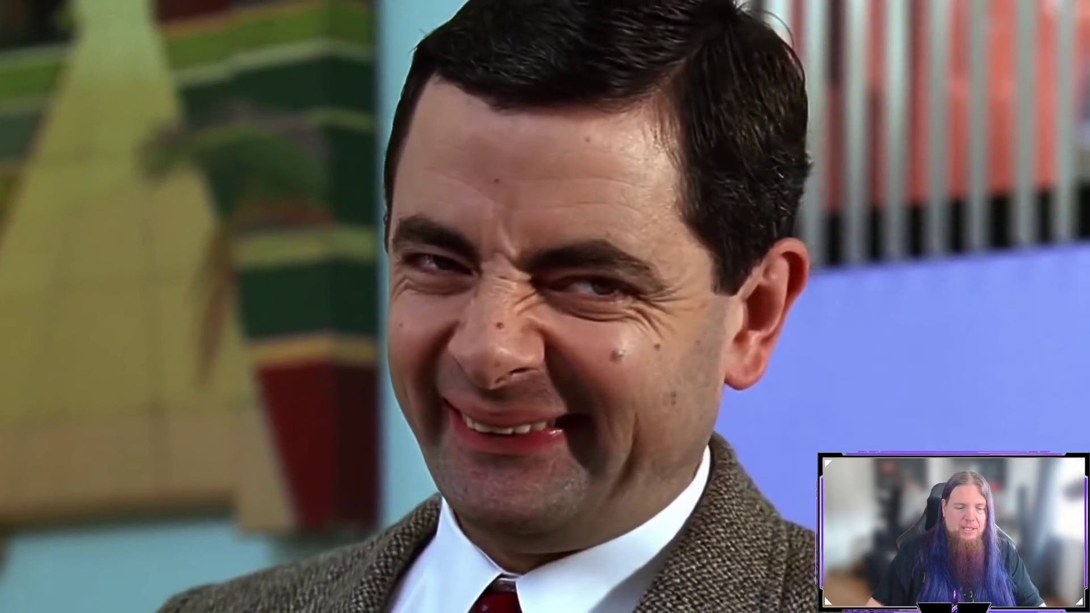
Replace the plain brackets around n-k on line 440 with \left( and \right)
{"action": "left_click", "coordinate": [368, 527]}
{"action": "key", "text": "BackSpace"}
{"action": "type", "text": "\\left(n-k)! \\cdot k!}$."}
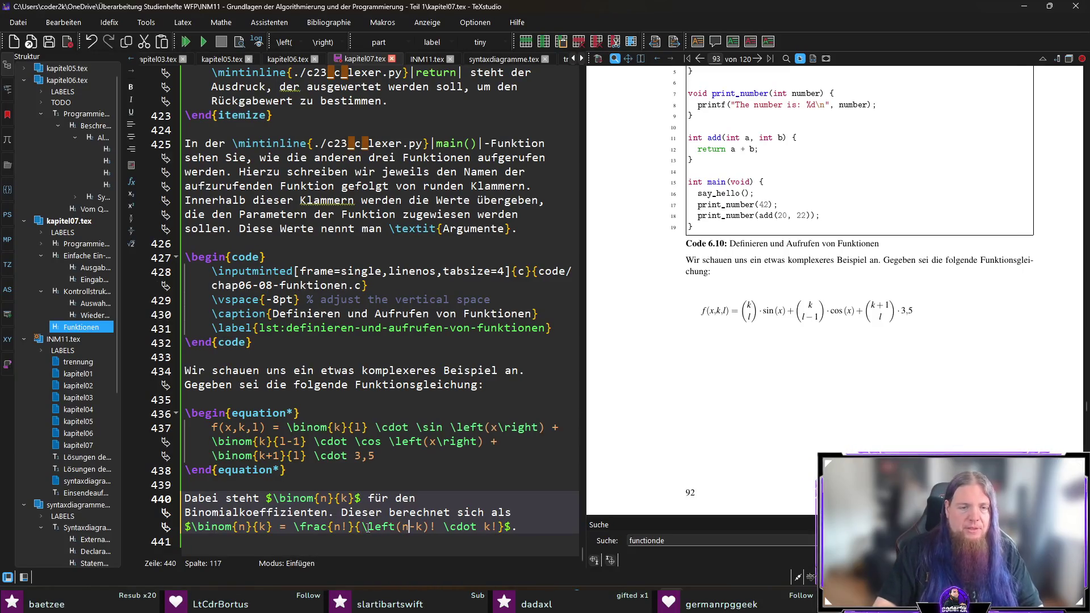
{"action": "key", "text": "Right"}
{"action": "key", "text": "Right"}
{"action": "key", "text": "Right"}
{"action": "type", "text": "ight"}
Save and compile with F5, then zoom the PDF preview on the binomial formula
{"action": "key", "text": "End"}
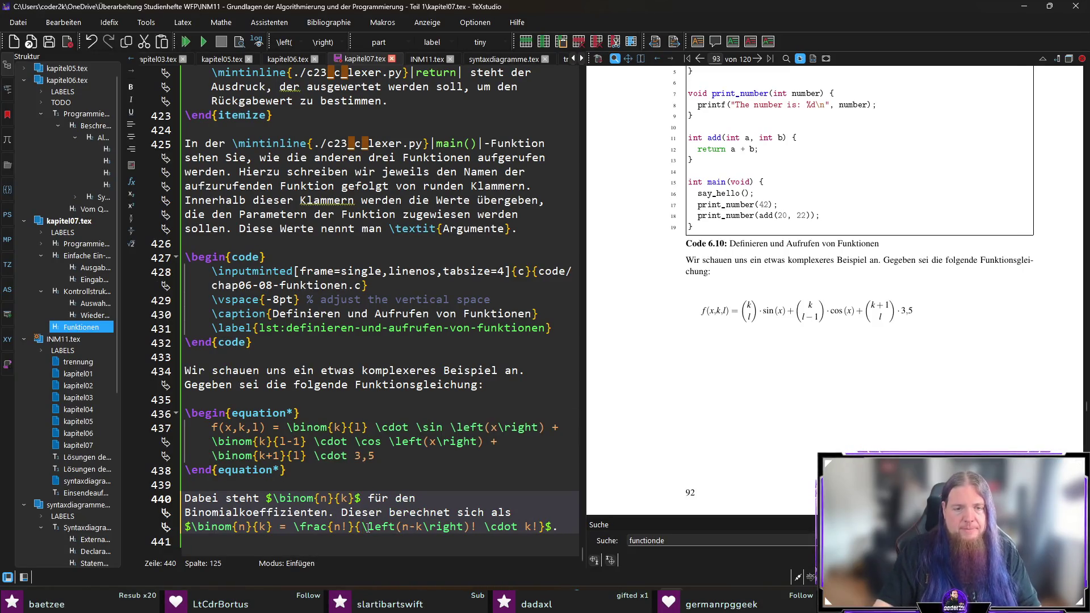
{"action": "key", "text": "ctrl+s"}
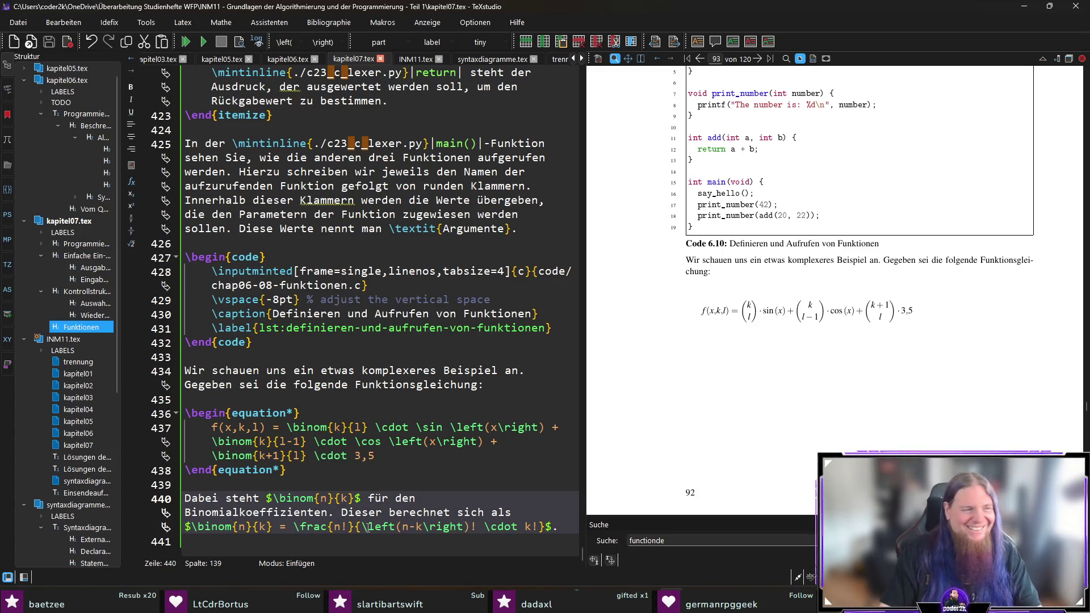
{"action": "key", "text": "F5"}
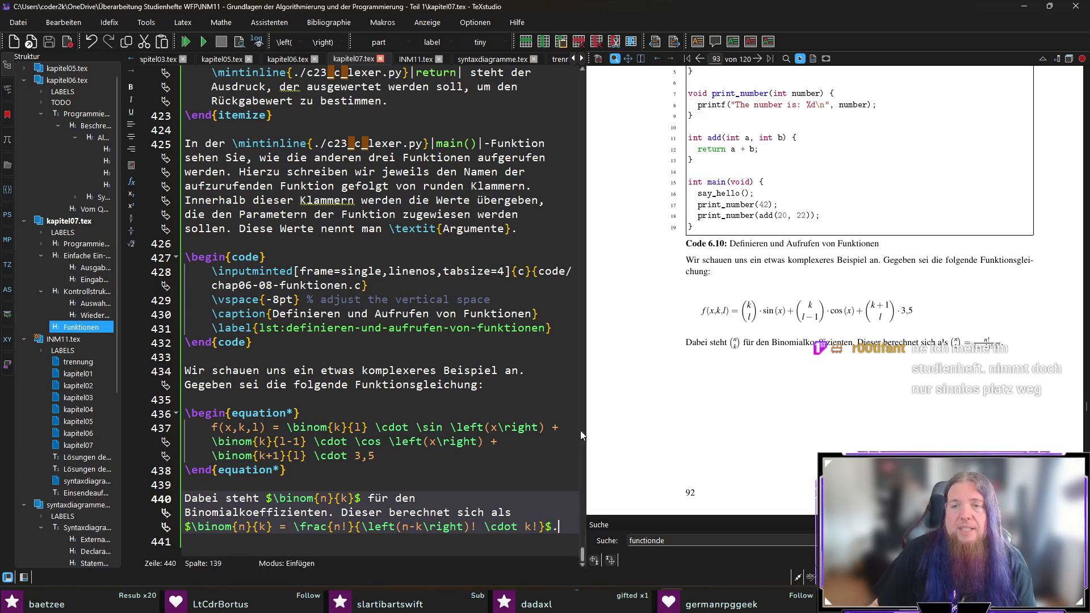
{"action": "left_click_drag", "start_coordinate": [974, 341], "coordinate": [984, 345]}
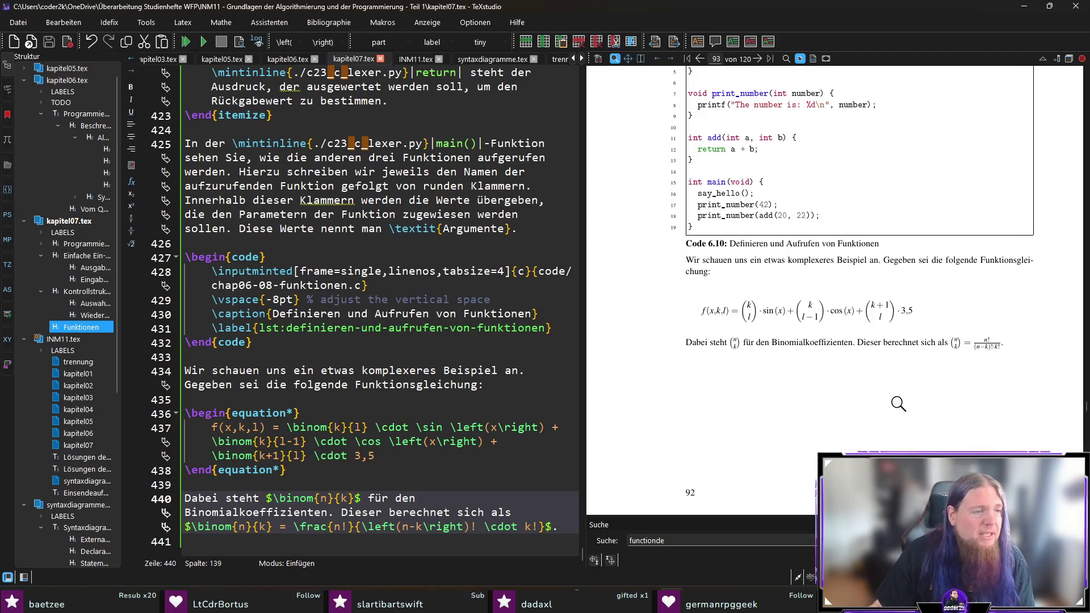
{"action": "mouse_move", "coordinate": [710, 349]}
{"action": "left_mouse_down"}
{"action": "mouse_move", "coordinate": [692, 344]}
{"action": "mouse_move", "coordinate": [997, 343]}
{"action": "mouse_move", "coordinate": [993, 352]}
{"action": "left_mouse_up"}
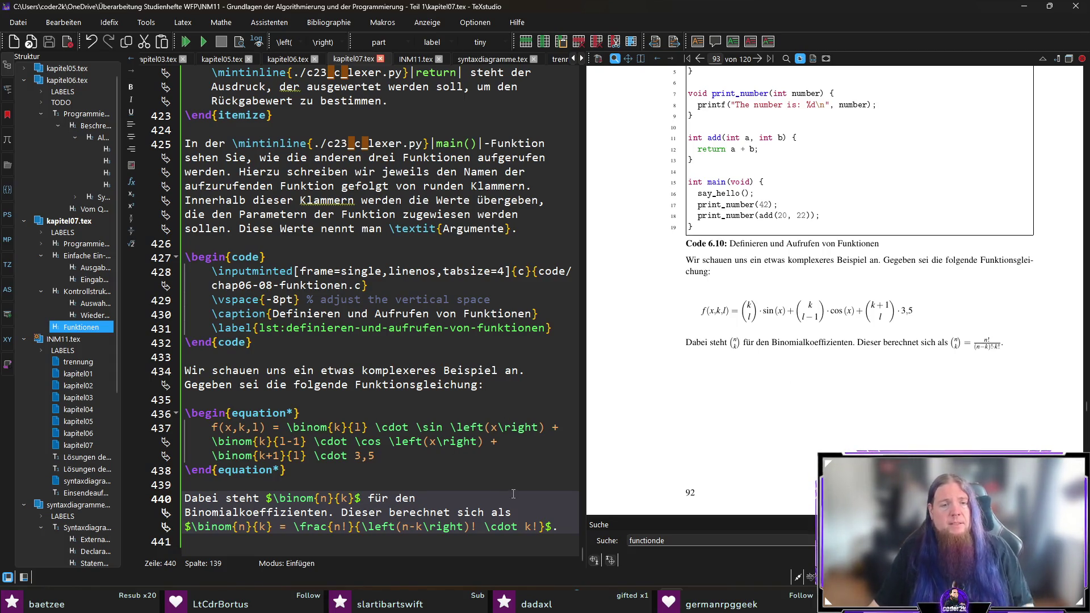
{"action": "left_click", "coordinate": [575, 529]}
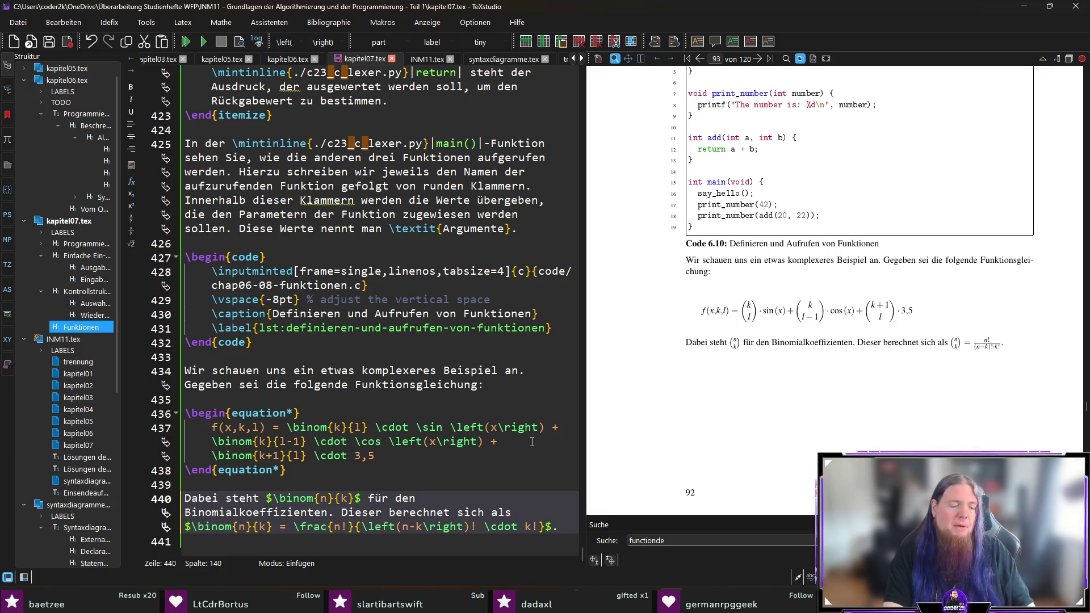
{"action": "type", "text": "$n!$ steht für die Fakultät von $n$ und bereechnet sich"}
Complete the sentence 'berechnet sich als $n! = n \cdot (n - 1) \cdot (n - 2) \hdots 2 \cdot 1$.' and compile
{"action": "key", "text": "BackSpace"}
{"action": "key", "text": "BackSpace"}
{"action": "key", "text": "BackSpace"}
{"action": "type", "text": "chnet sich a"}
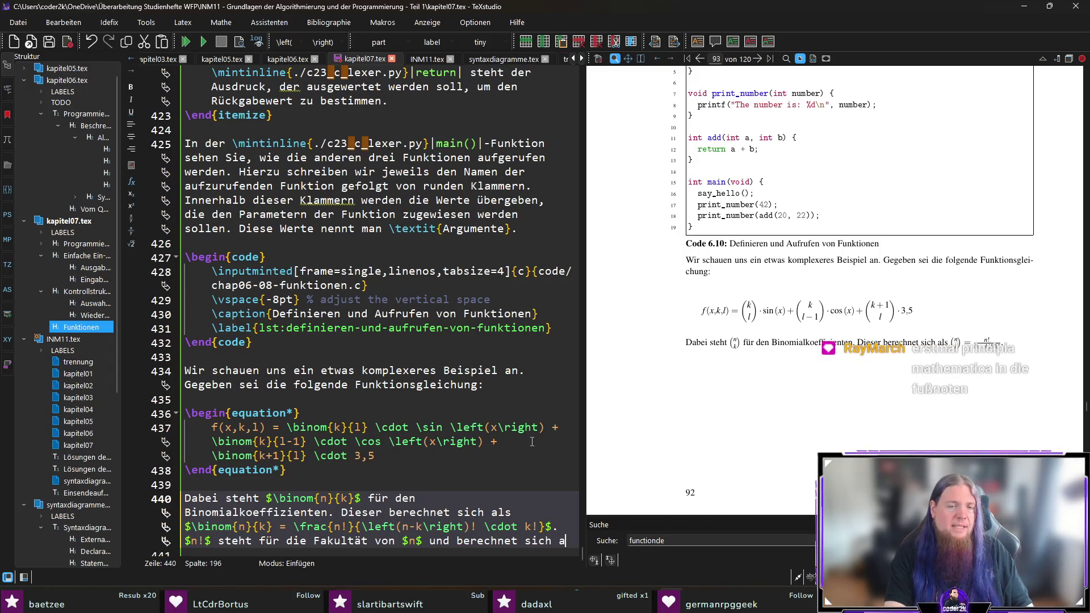
{"action": "type", "text": "ls $n! = n \\cdot "}
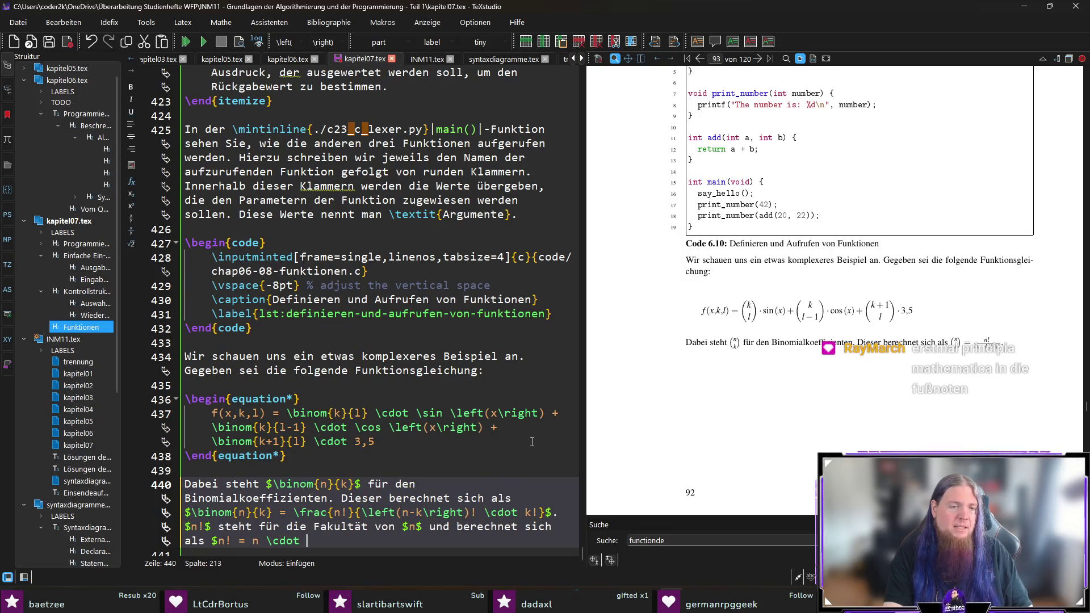
{"action": "type", "text": "(n - 1) \\cdot (n - 2) \\"}
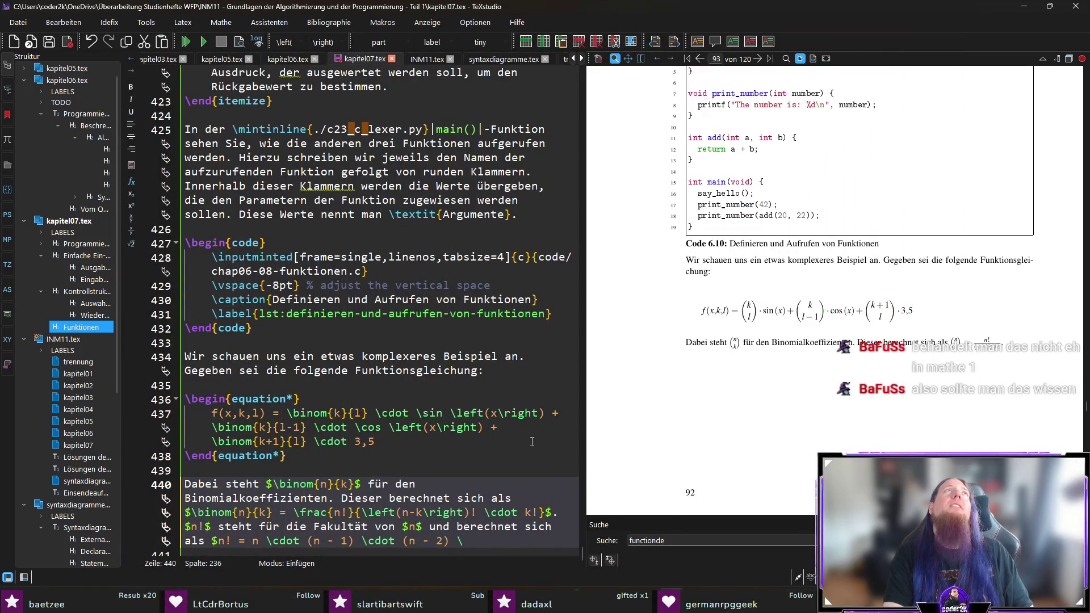
{"action": "type", "text": "hdots"}
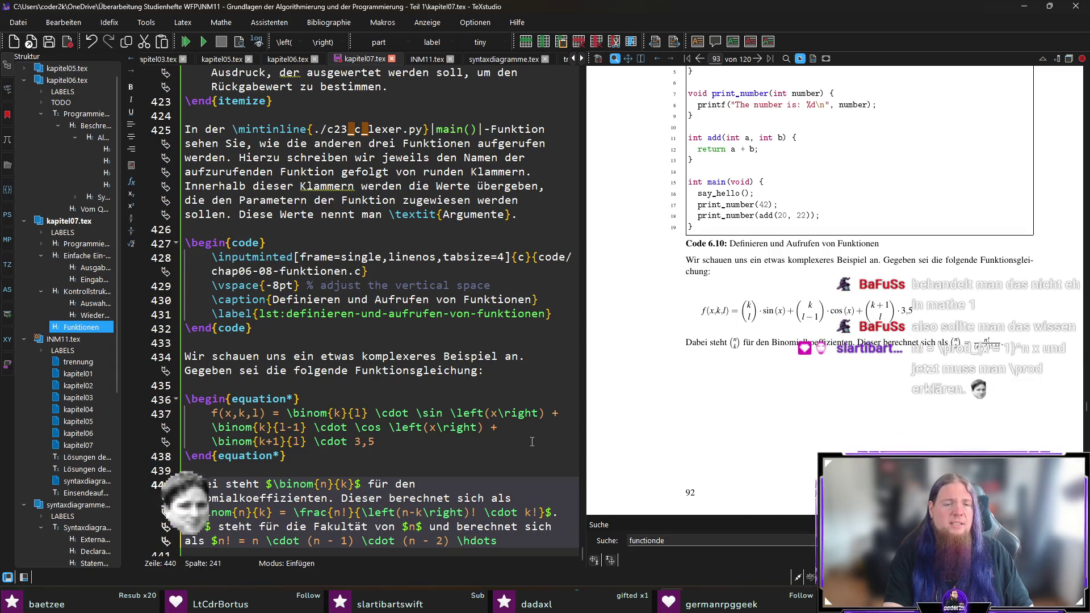
{"action": "type", "text": " 2 \\cdot "}
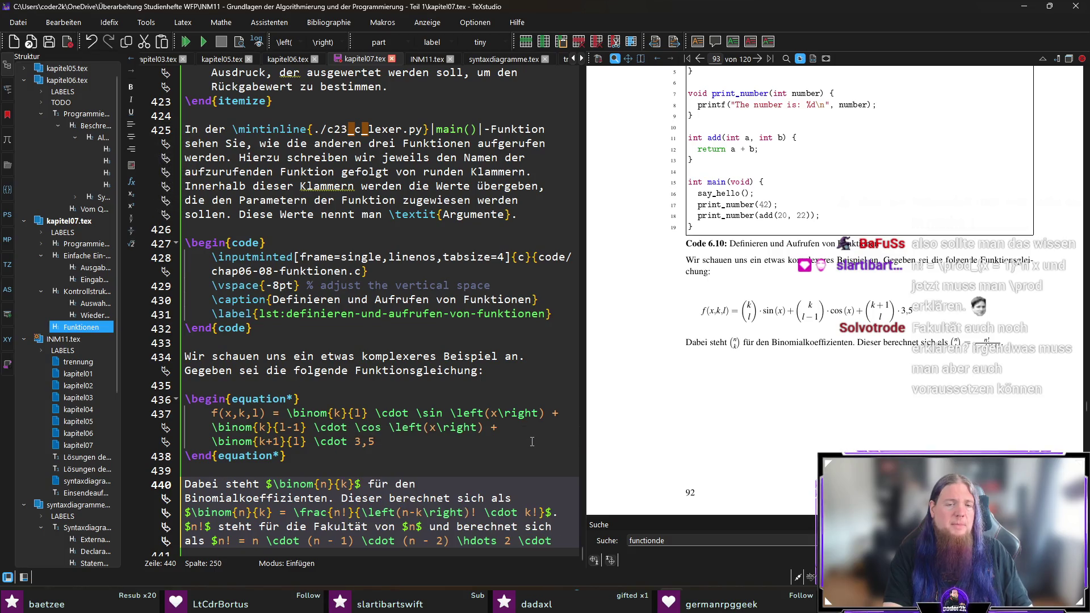
{"action": "type", "text": "1$."}
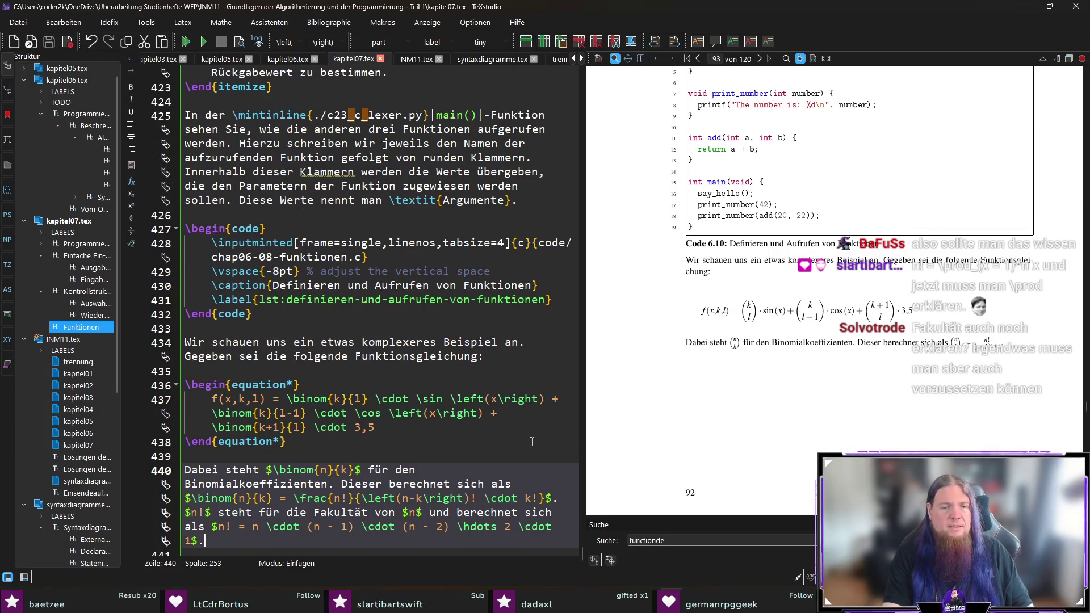
{"action": "key", "text": "F5"}
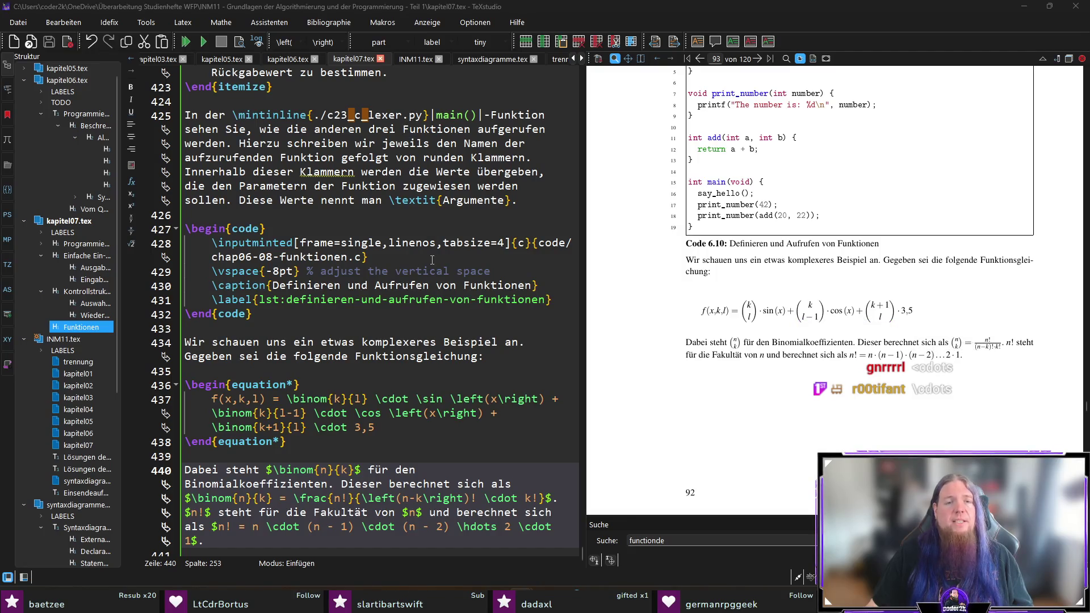
{"action": "scroll", "coordinate": [505, 460], "scroll_direction": "down", "scroll_amount": 1}
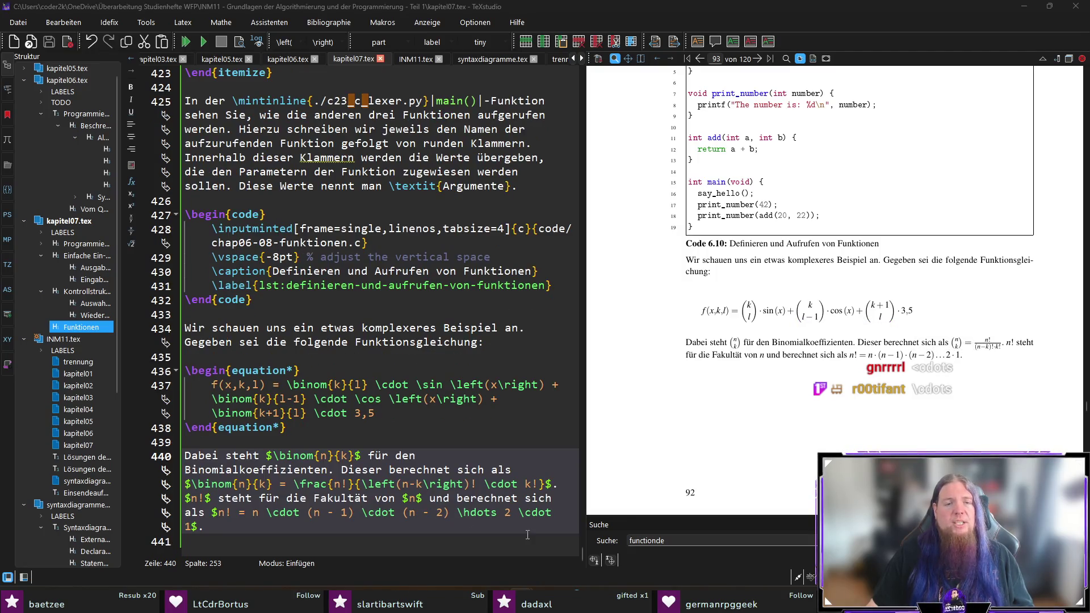
Add \cdot before and after \hdots in the factorial formula, recompile, and check the PDF
{"action": "left_click", "coordinate": [457, 512]}
{"action": "type", "text": "\\cdot"}
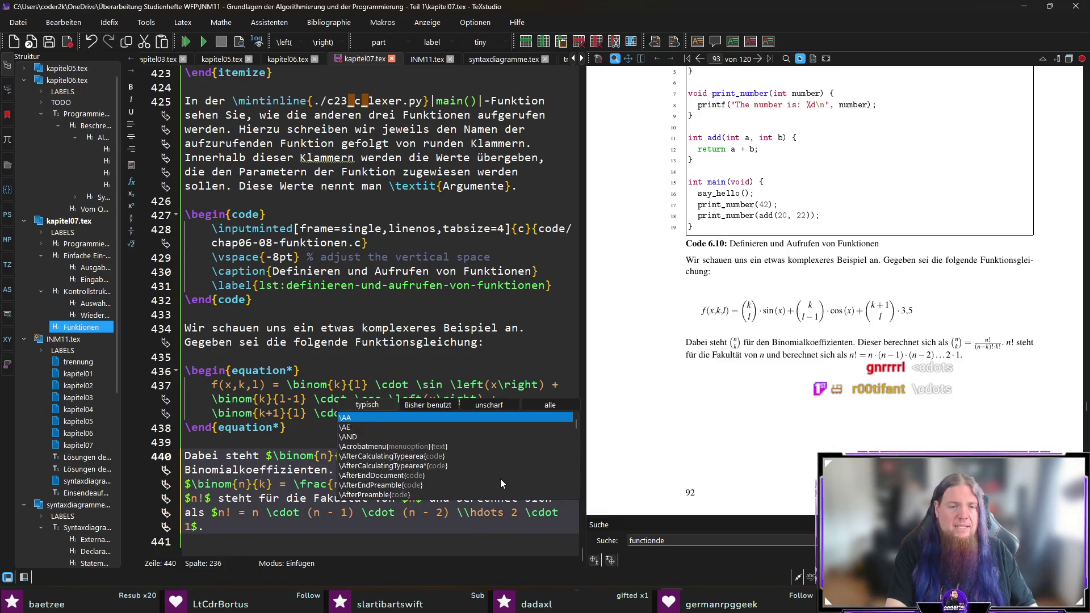
{"action": "key", "text": "Right"}
{"action": "key", "text": "Right"}
{"action": "key", "text": "Right"}
{"action": "type", "text": "\\cdot"}
{"action": "key", "text": "Escape"}
{"action": "key", "text": "F5"}
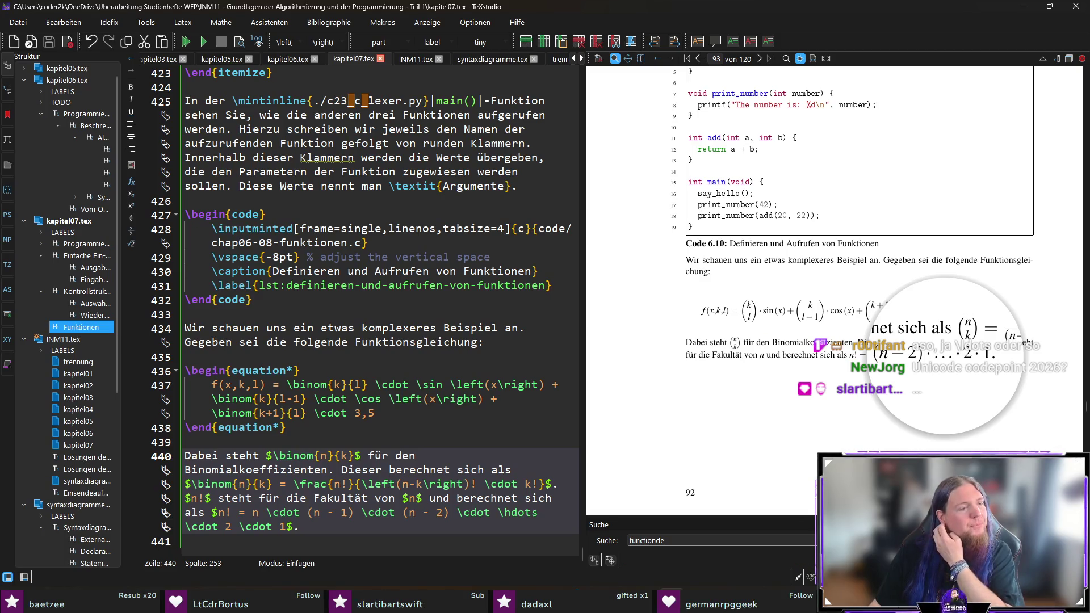
{"action": "left_click_drag", "start_coordinate": [945, 356], "coordinate": [941, 399]}
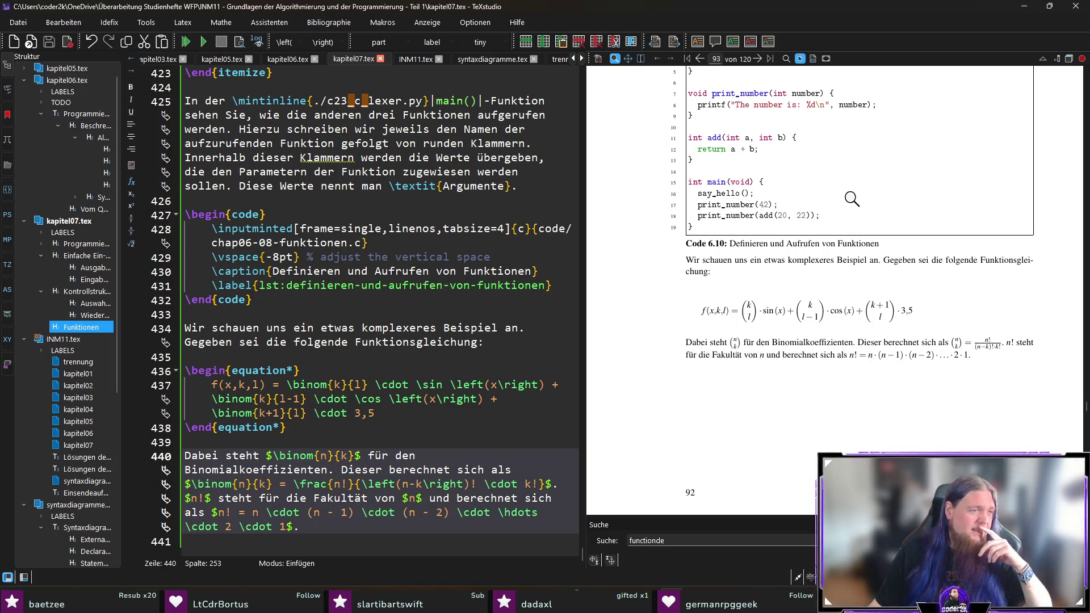
{"action": "key", "text": "Down"}
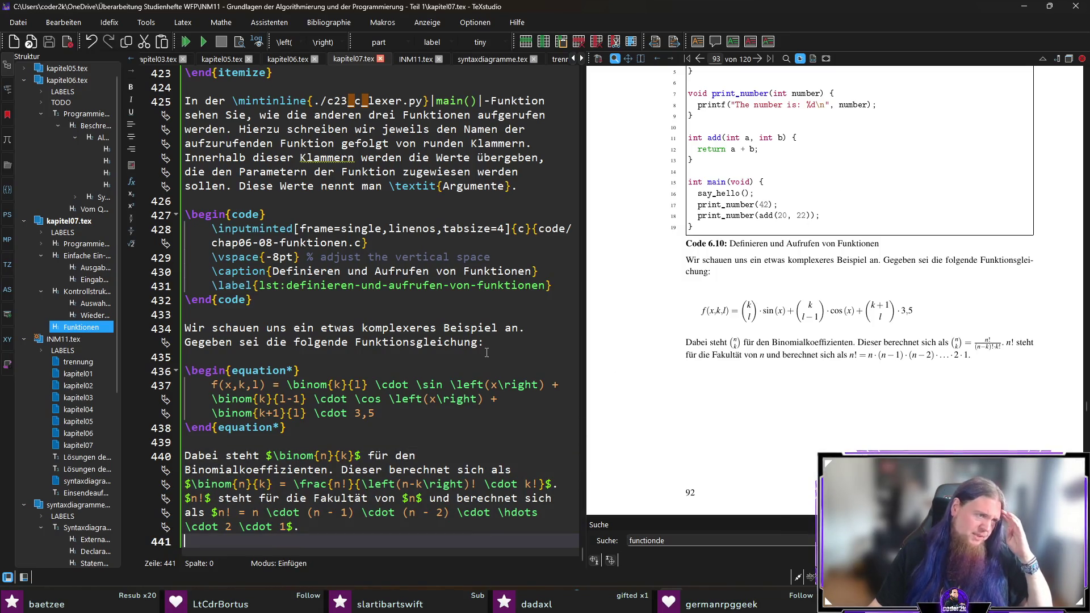
Start a new paragraph: 'In unserem Beispiel möchten wir eine Wertetabelle für diese Funktion'
{"action": "mouse_move", "coordinate": [946, 353]}
{"action": "left_mouse_down"}
{"action": "mouse_move", "coordinate": [861, 357]}
{"action": "mouse_move", "coordinate": [931, 335]}
{"action": "mouse_move", "coordinate": [992, 370]}
{"action": "left_mouse_up"}
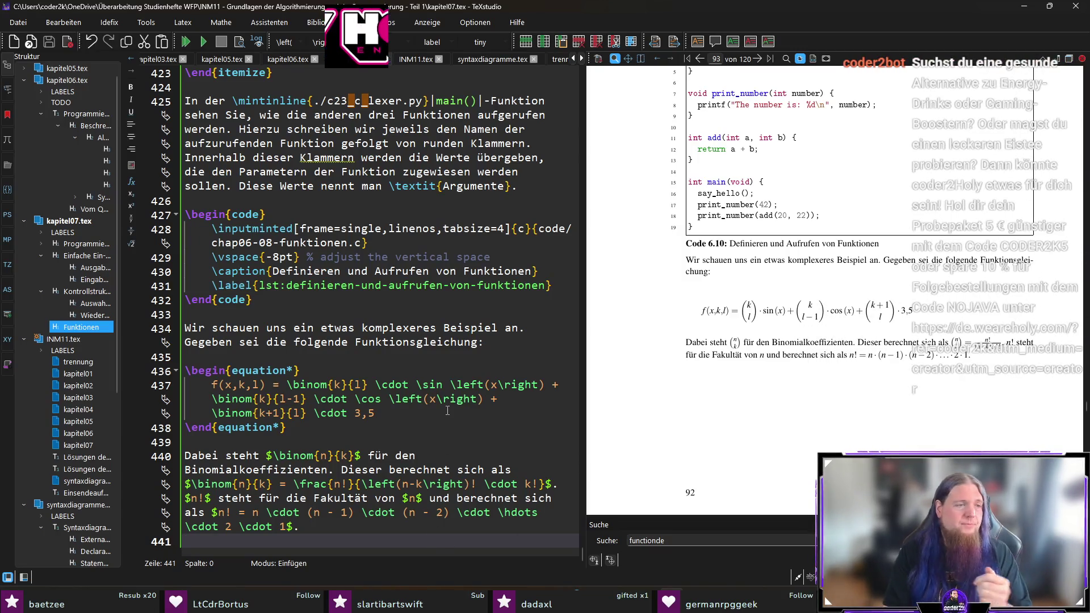
{"action": "key", "text": "Return"}
{"action": "type", "text": "In unse"}
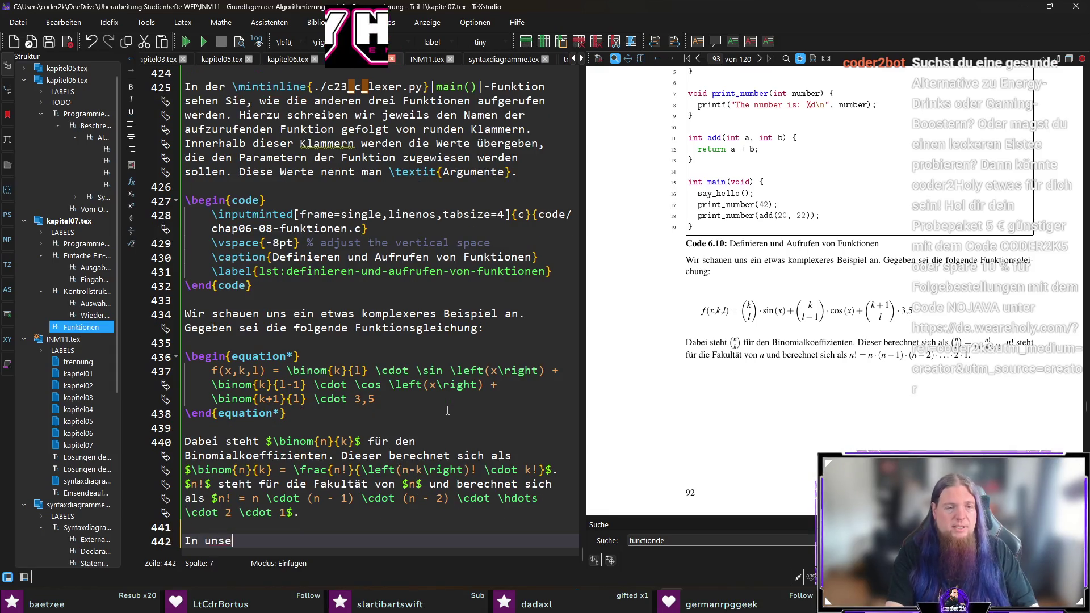
{"action": "type", "text": "rem Beispiel möchten wir"}
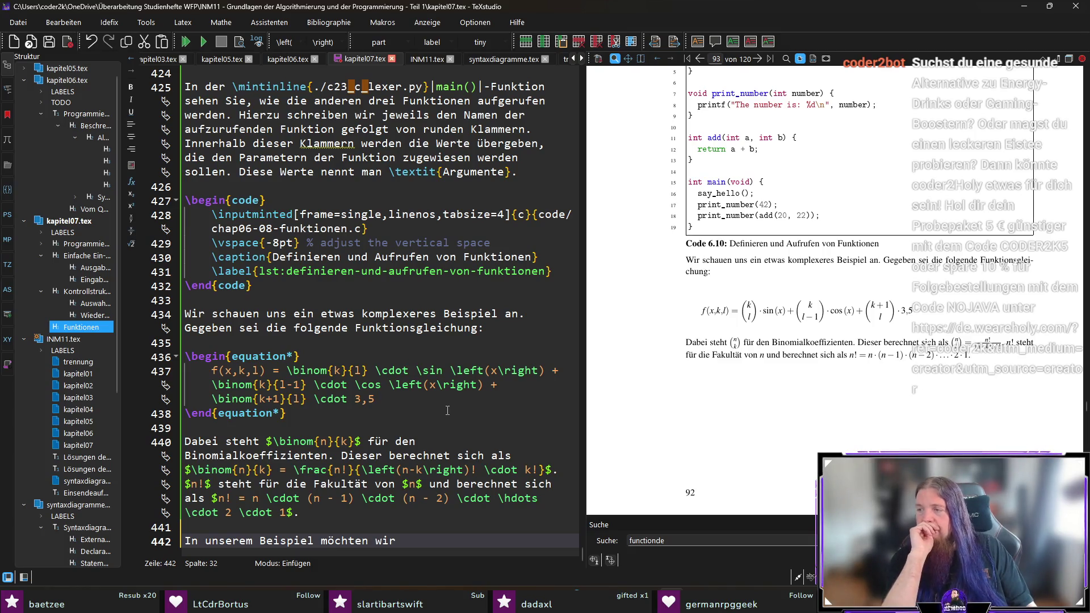
{"action": "type", "text": " eine "}
{"action": "type", "text": "Fun"}
{"action": "key", "text": "BackSpace"}
{"action": "key", "text": "BackSpace"}
{"action": "key", "text": "BackSpace"}
{"action": "type", "text": "Wertetabelle für diese Funktion"}
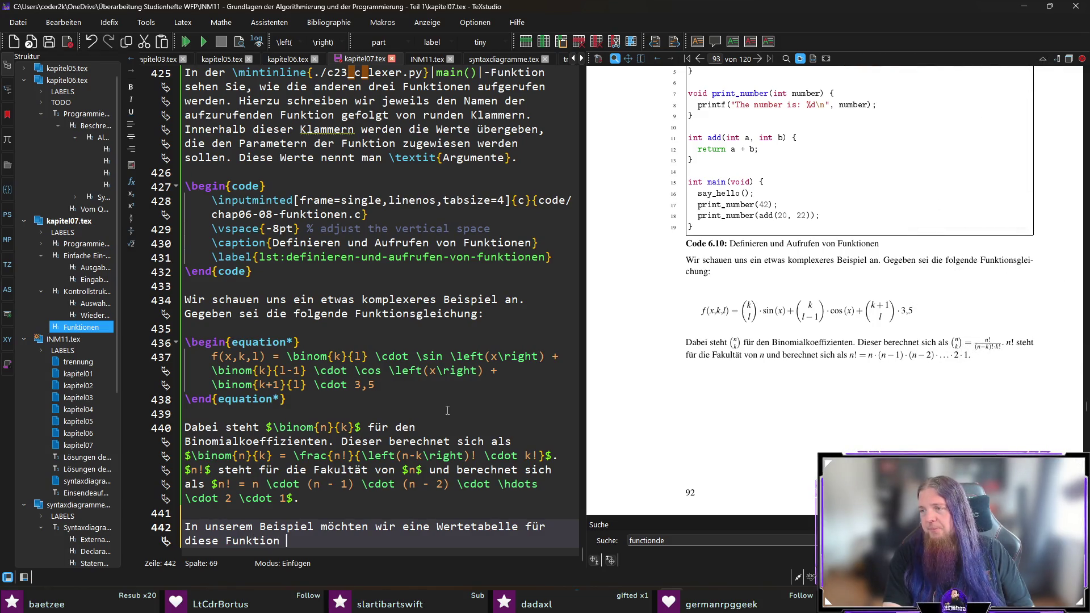
{"action": "type", "text": "a"}
{"action": "key", "text": "BackSpace"}
Finish it with x from $0,4$ to $1,5$, step $0,1$, $k = 5$, $l = 3$, then compile
{"action": "type", "text": "berec"}
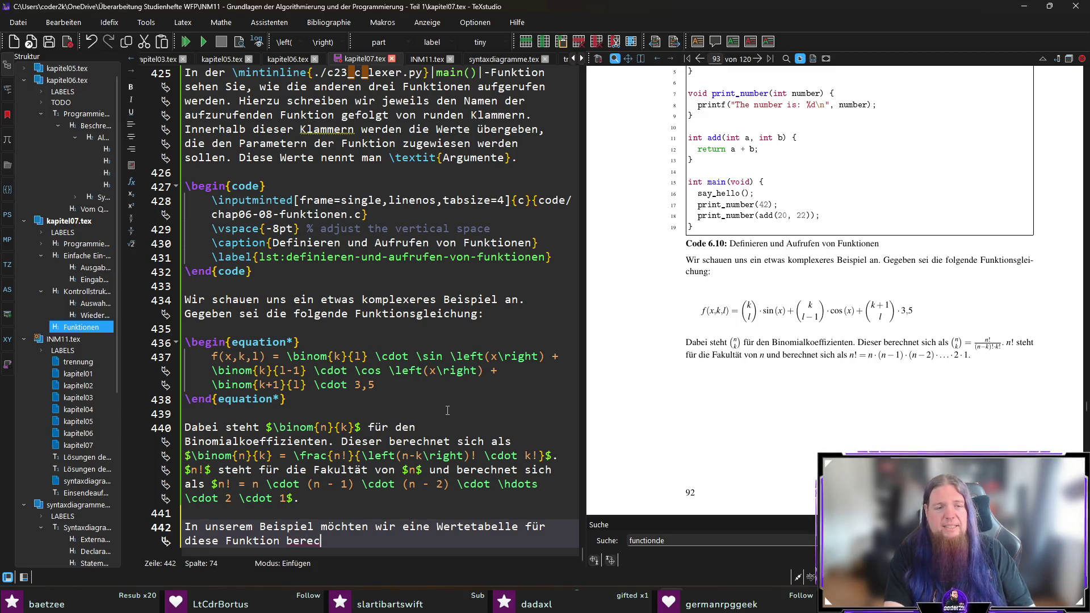
{"action": "type", "text": "hnen und ausgeben"}
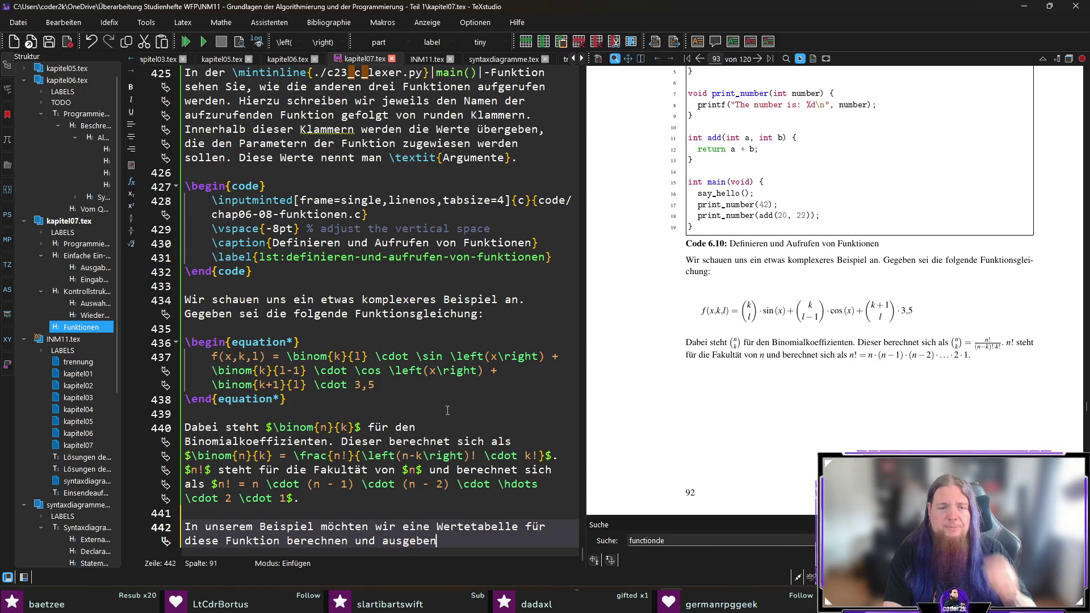
{"action": "type", "text": ", wobe"}
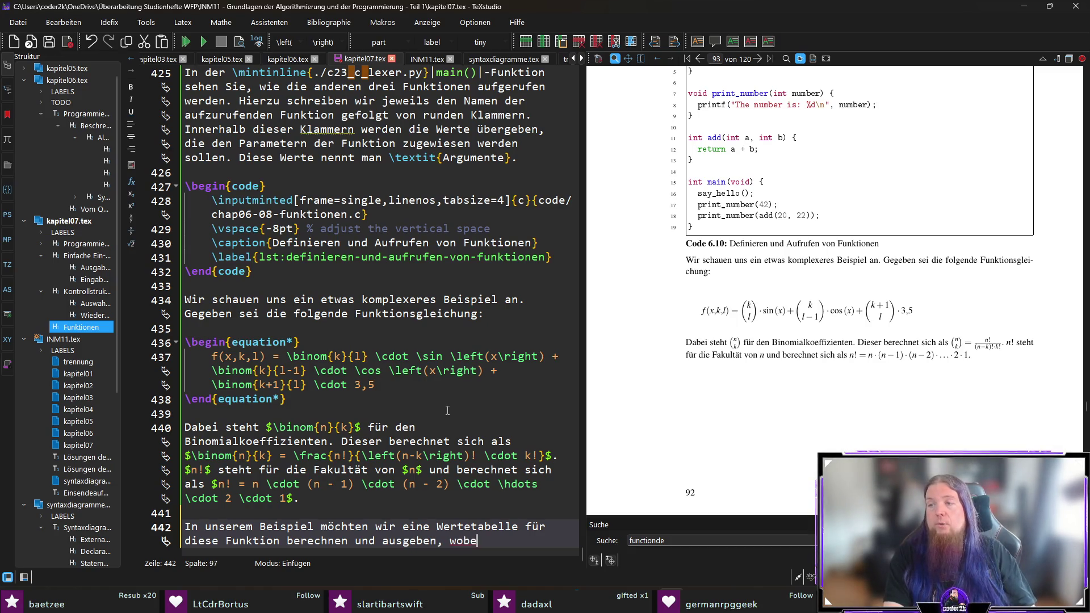
{"action": "type", "text": "i $x$"}
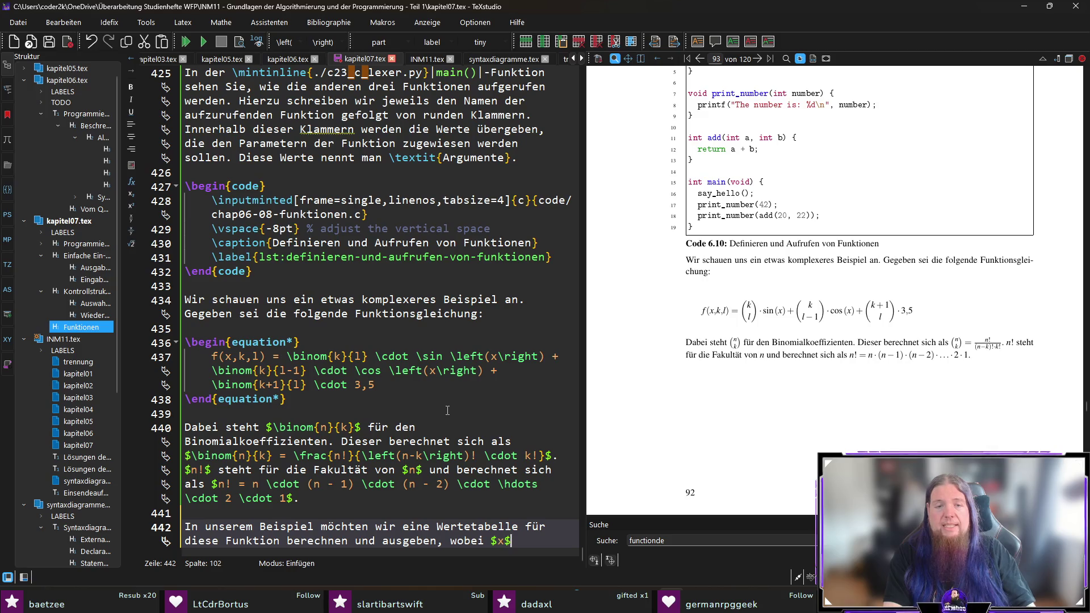
{"action": "type", "text": " die Werte "}
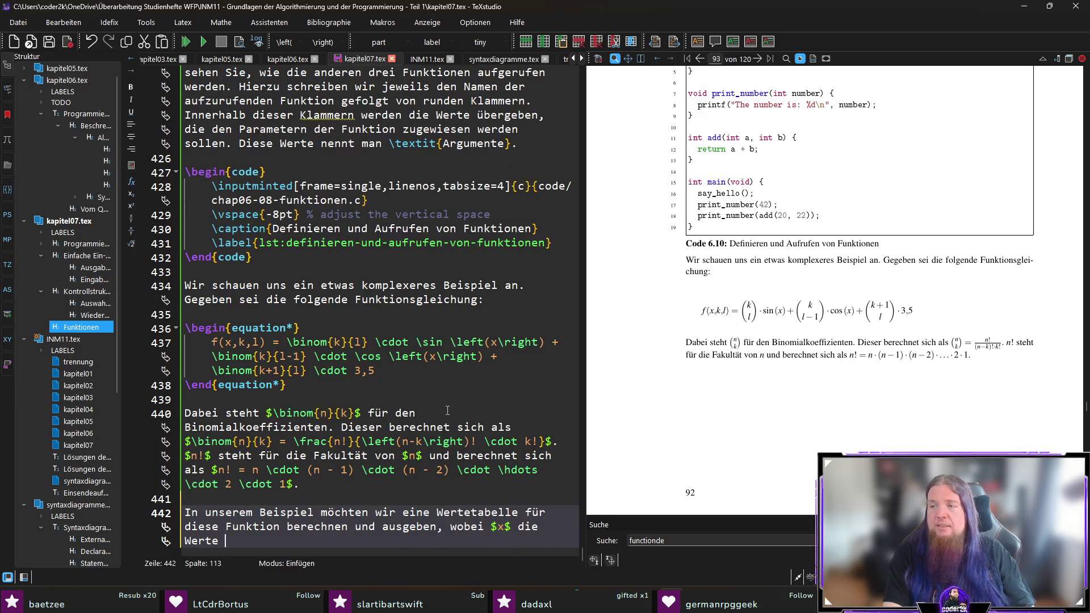
{"action": "type", "text": "von $0,4$ bis $1,5$"}
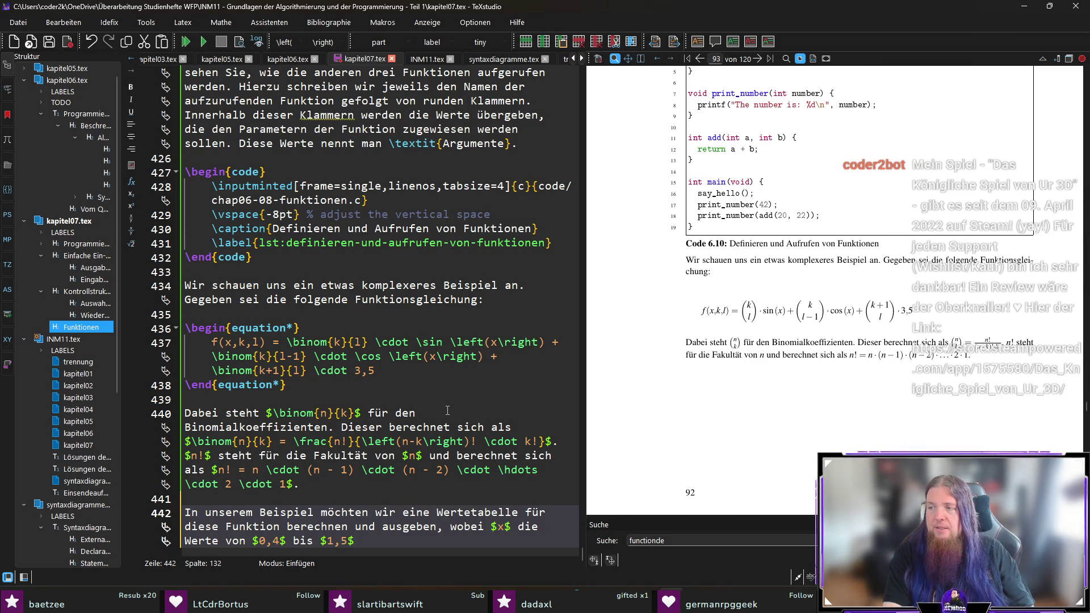
{"action": "type", "text": " annehmen soll (A"}
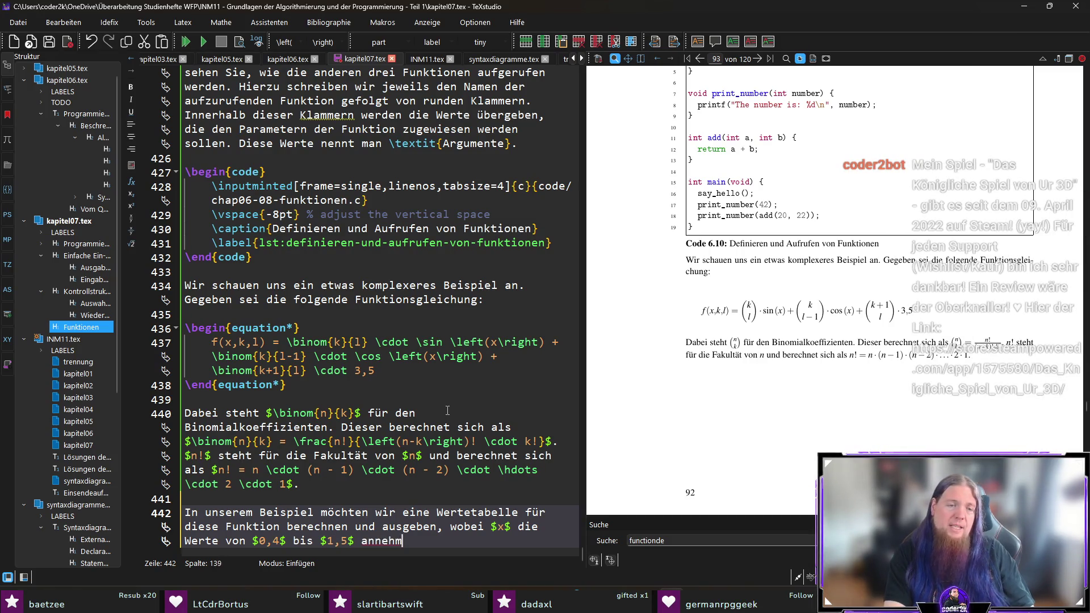
{"action": "key", "text": "BackSpace"}
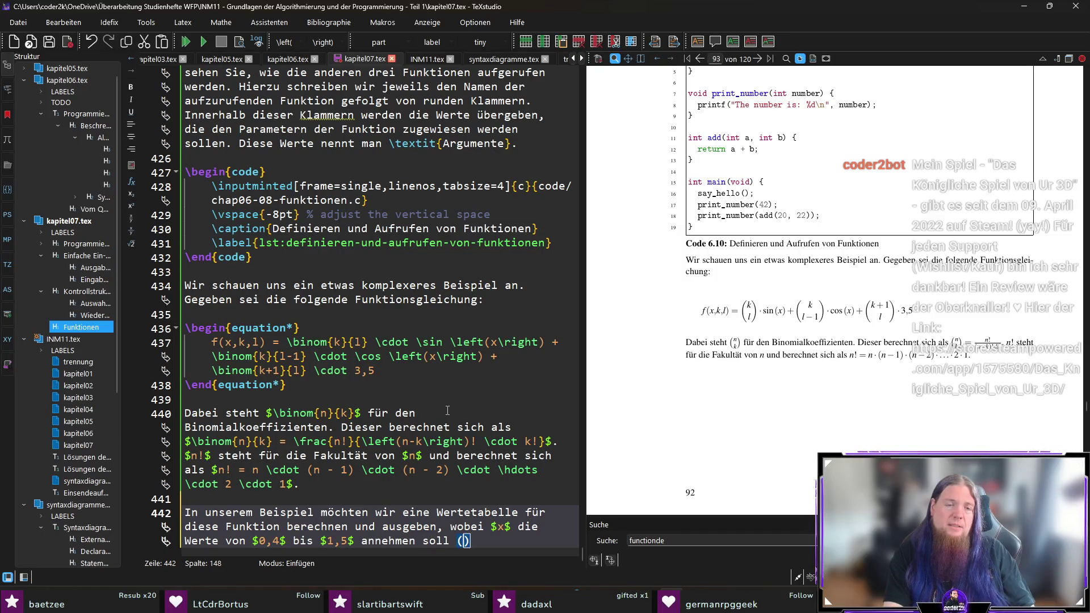
{"action": "type", "text": "Abstand jeweils "}
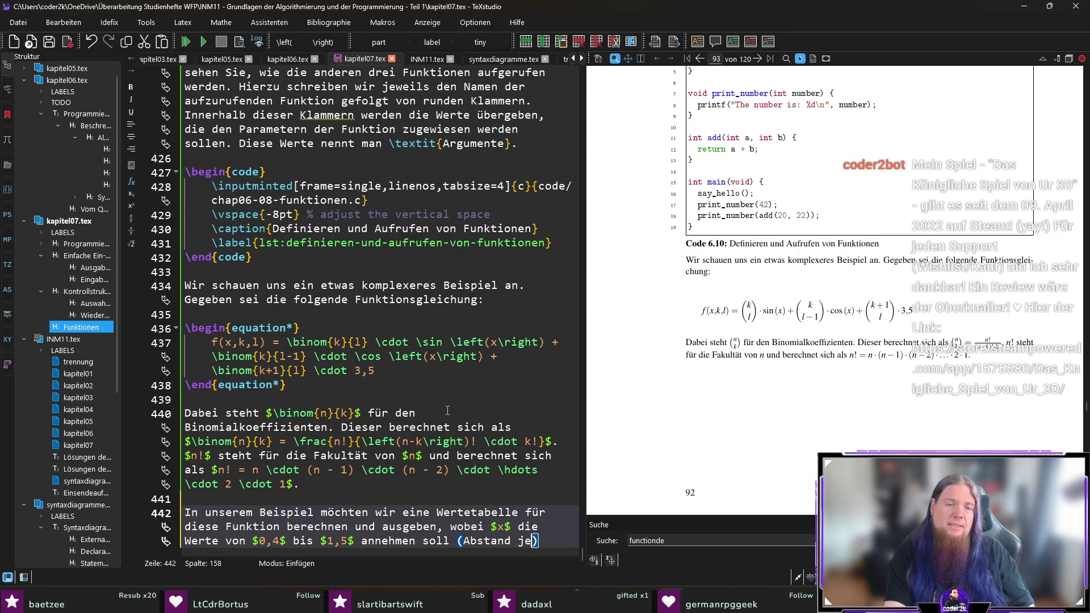
{"action": "type", "text": "$0,1$"}
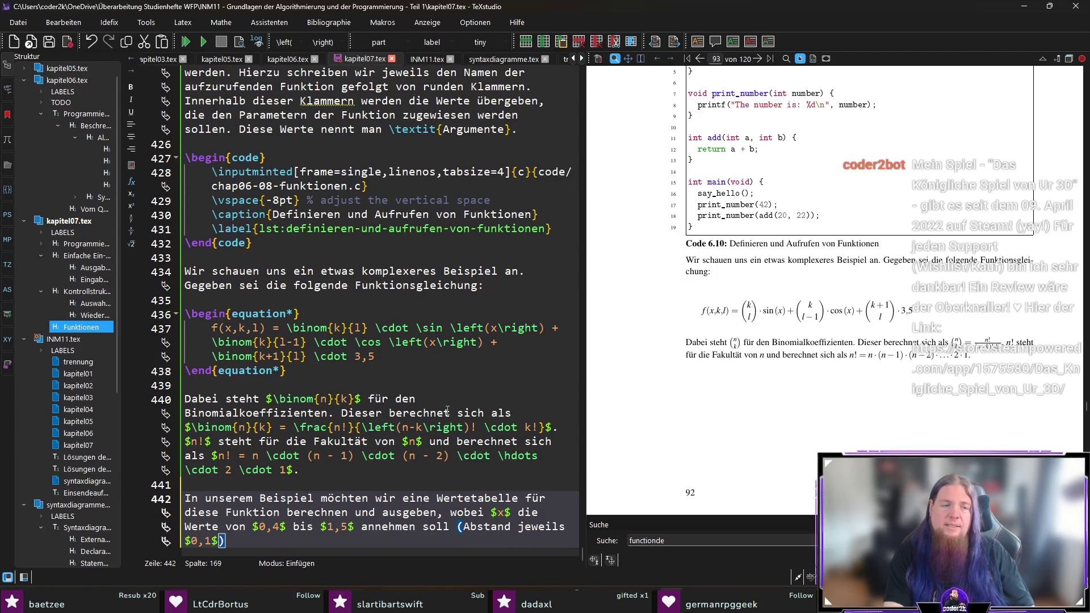
{"action": "type", "text": "). Die Werte für $k$ und $l$ sind fest mit $k = "}
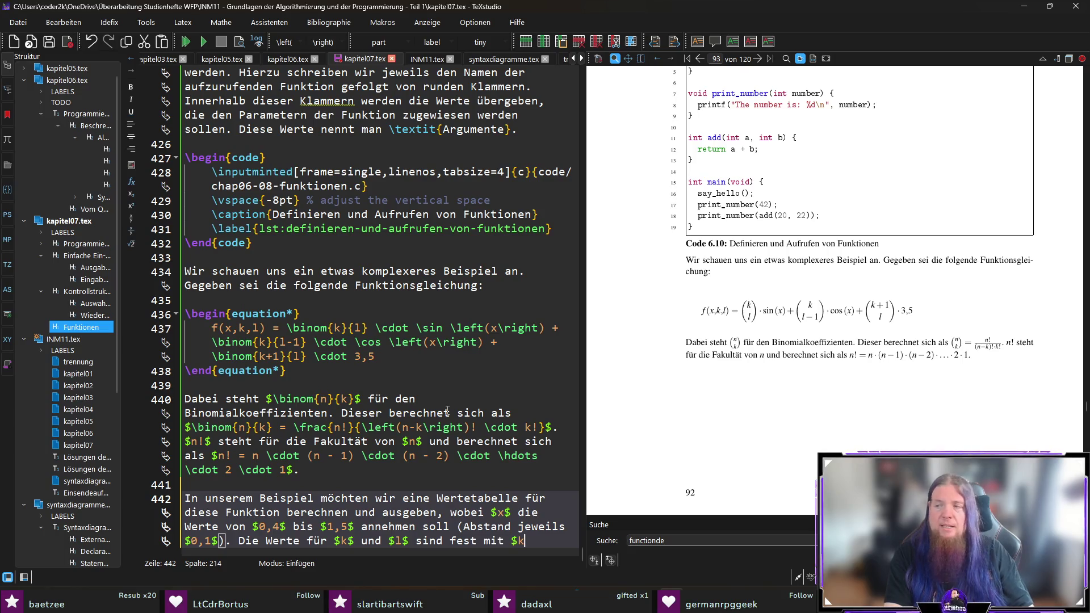
{"action": "type", "text": "5$ und $"}
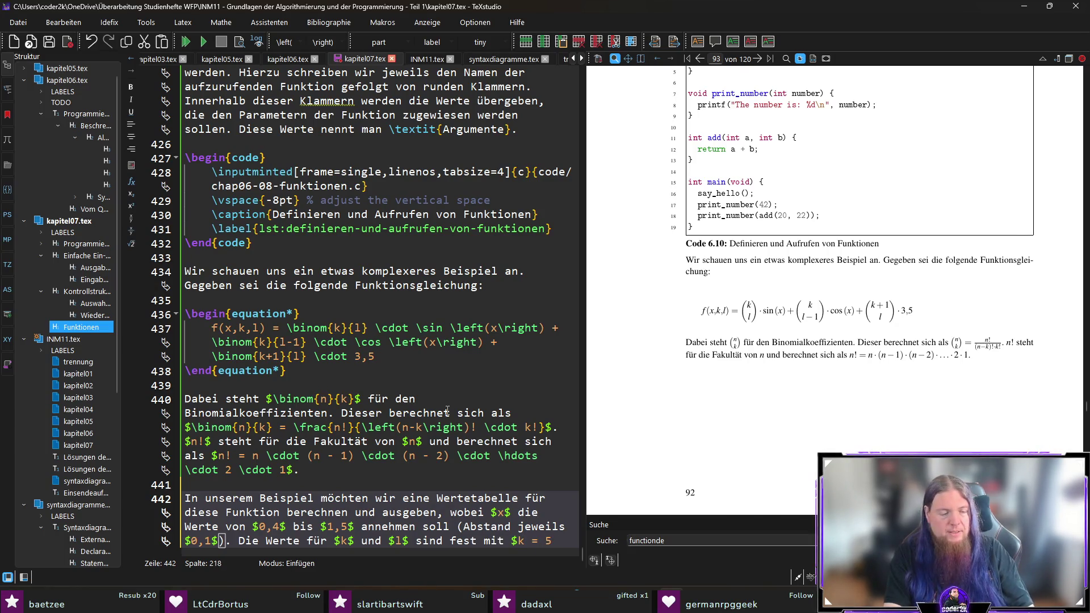
{"action": "type", "text": "l = 3$."}
{"action": "key", "text": "Return"}
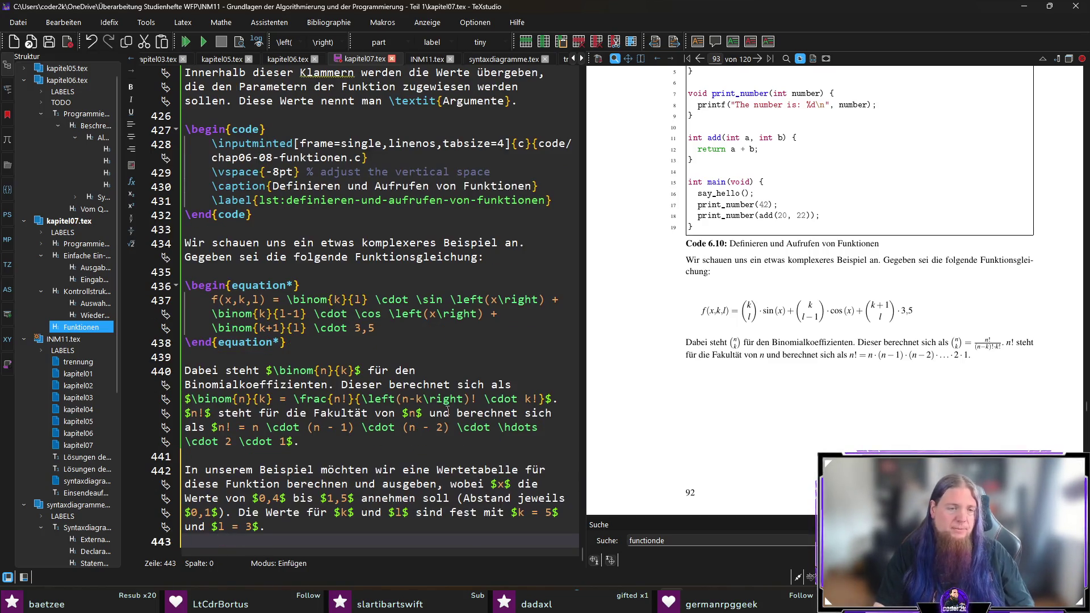
{"action": "key", "text": "F5"}
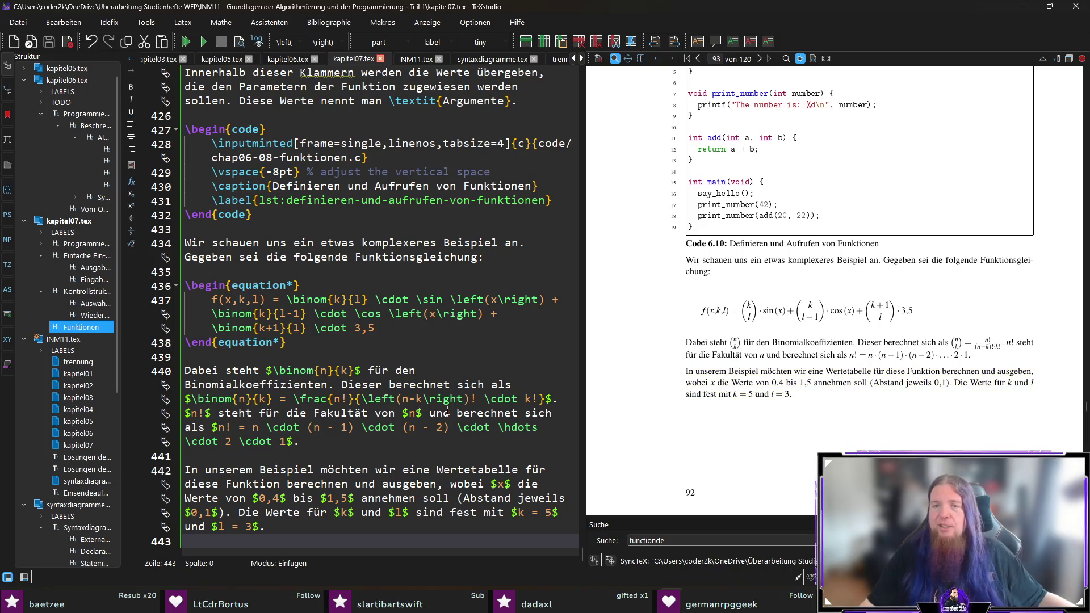
Insert '\delta x =' before the step value 0,1 and recompile
{"action": "scroll", "coordinate": [770, 448], "scroll_direction": "down", "scroll_amount": 3}
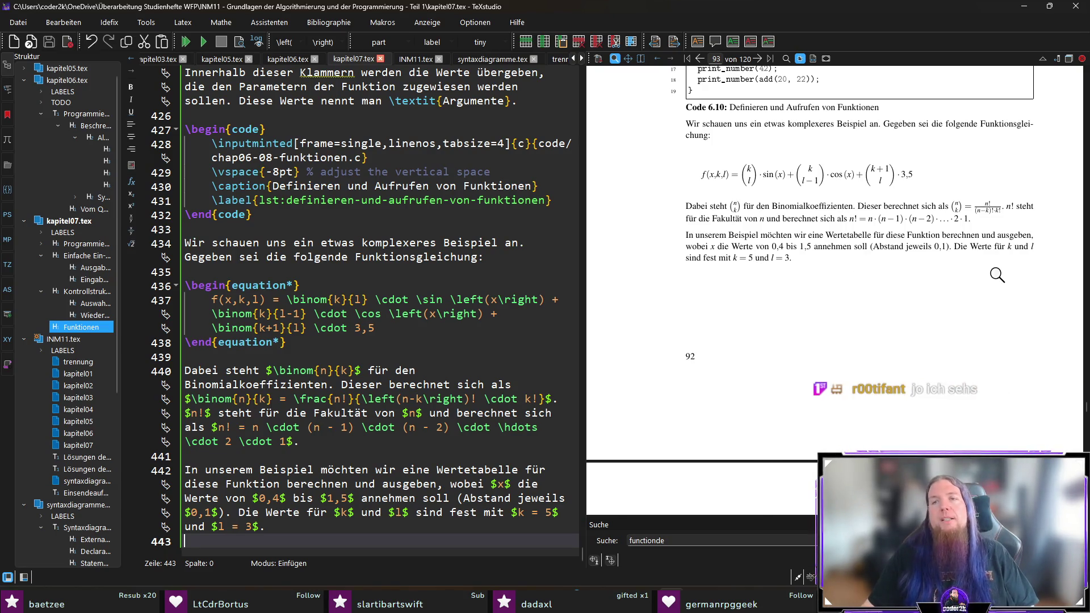
{"action": "left_click", "coordinate": [912, 248]}
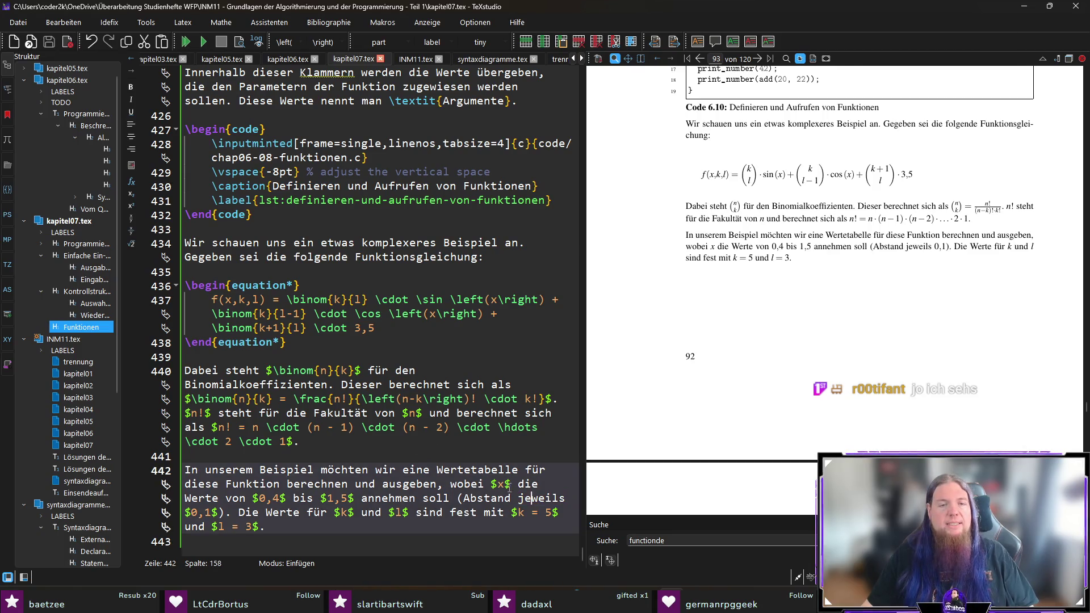
{"action": "left_click", "coordinate": [193, 511]}
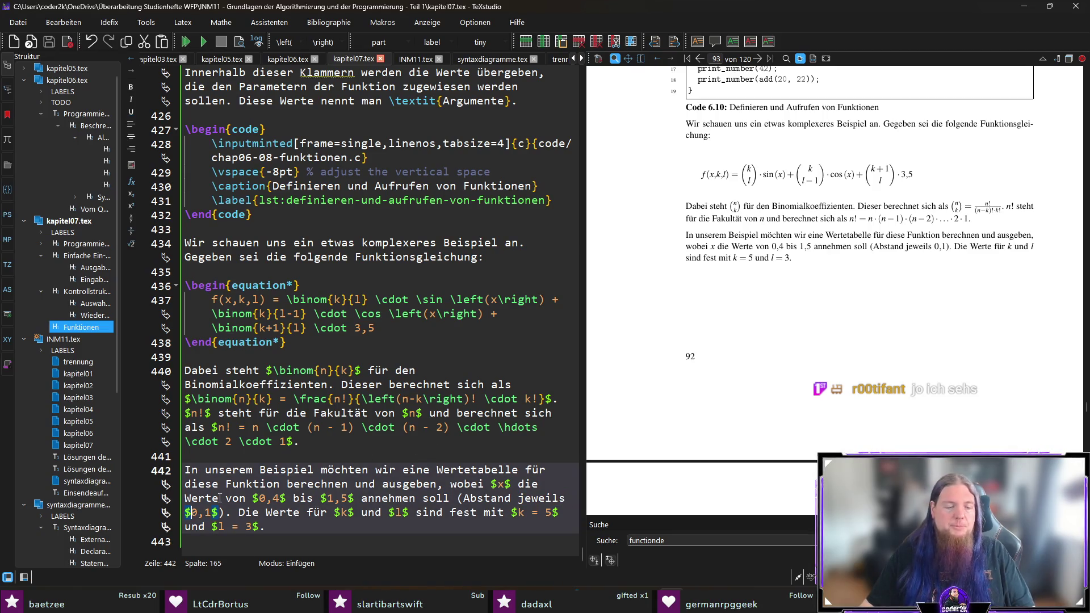
{"action": "type", "text": "\\delta x ="}
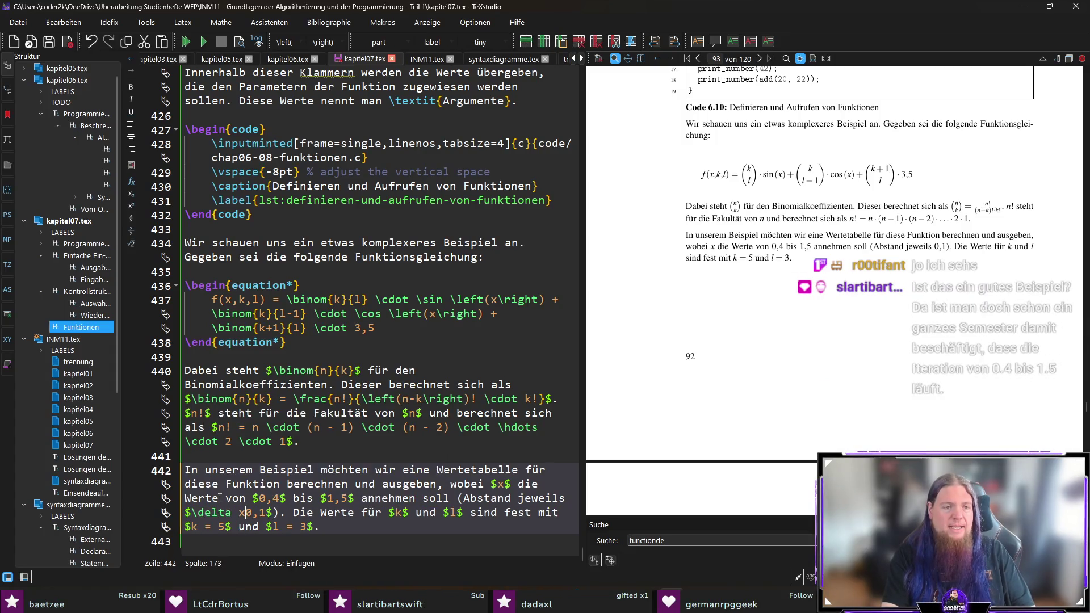
{"action": "key", "text": "F5"}
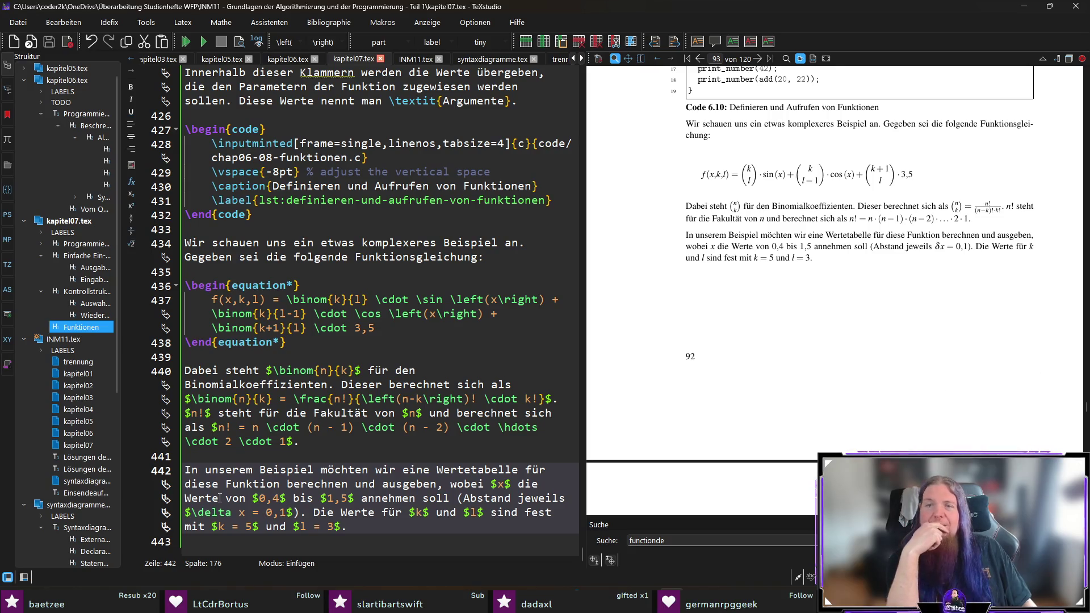
Change \delta to \Delta so the PDF shows Δx = 0,1, and recompile
{"action": "double_click", "coordinate": [219, 513]}
{"action": "type", "text": "Delta"}
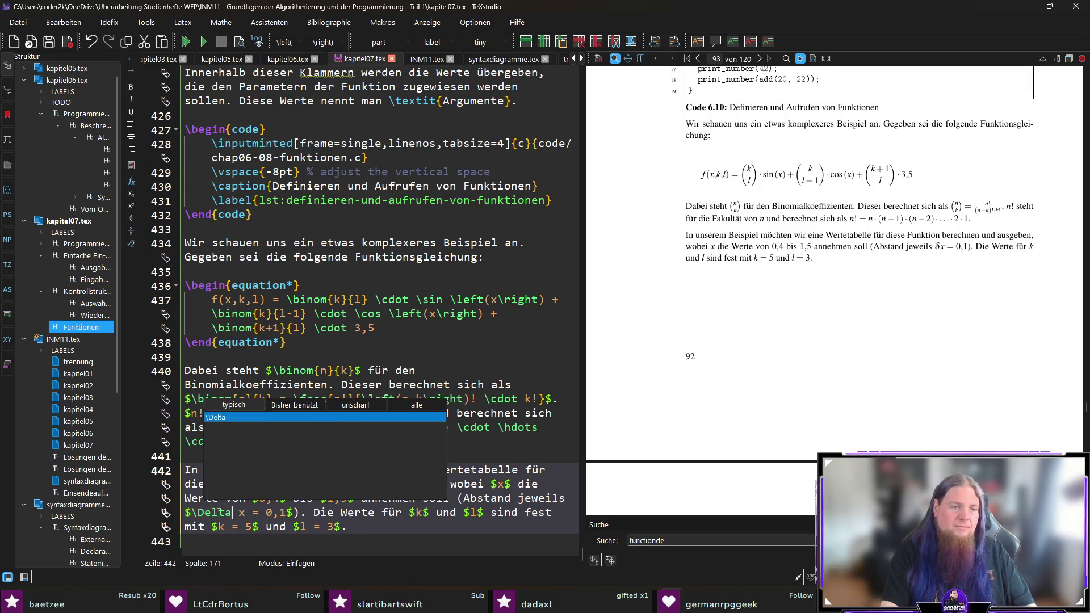
{"action": "key", "text": "Escape"}
{"action": "key", "text": "F5"}
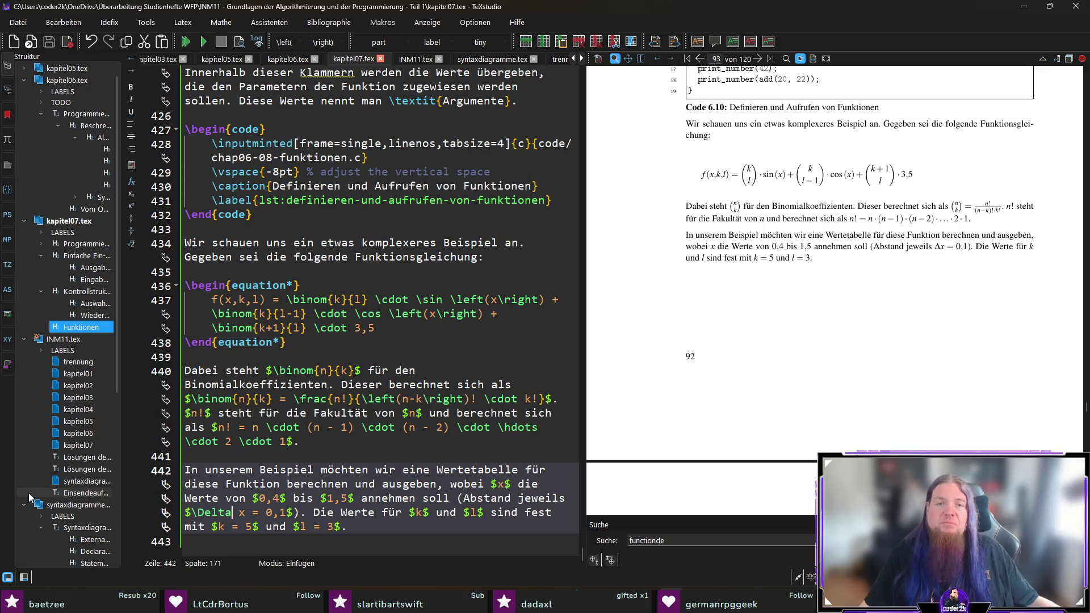
{"action": "key", "text": "Down"}
{"action": "key", "text": "Down"}
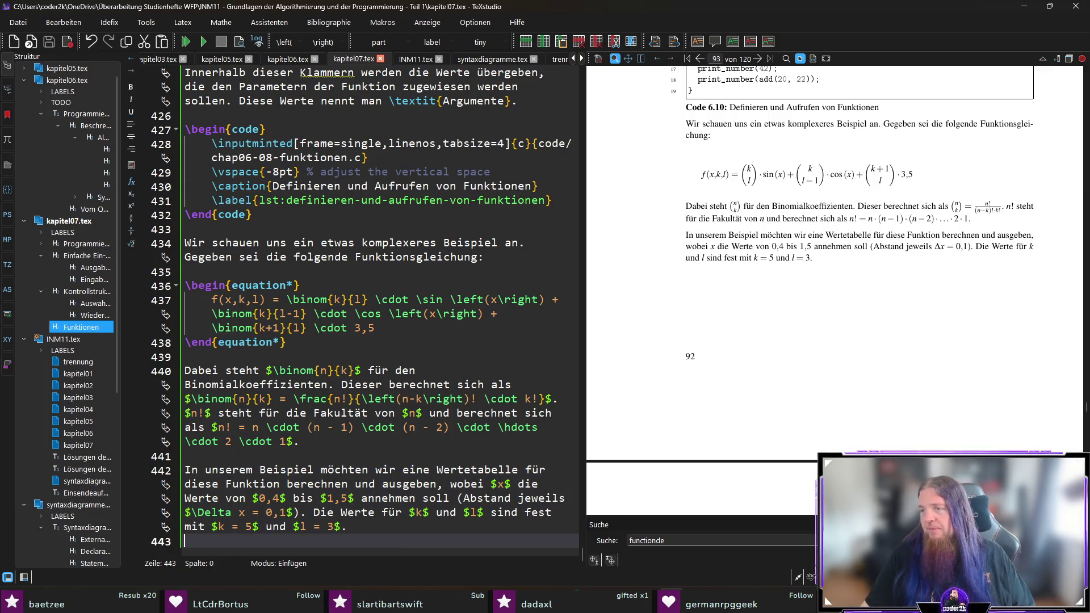